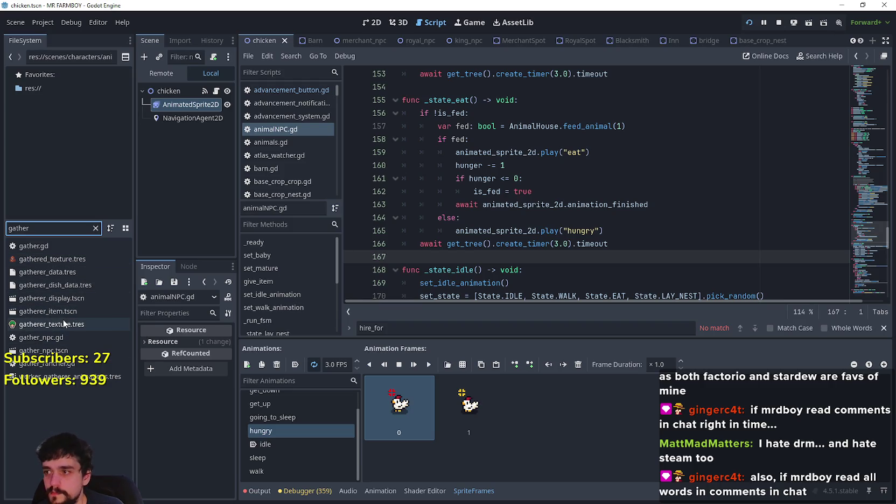
- Open gather_npc.tscn and show its gather_npc.gd script scrolled up to the Task.HOUSE block
{"action": "double_click", "coordinate": [54, 350]}
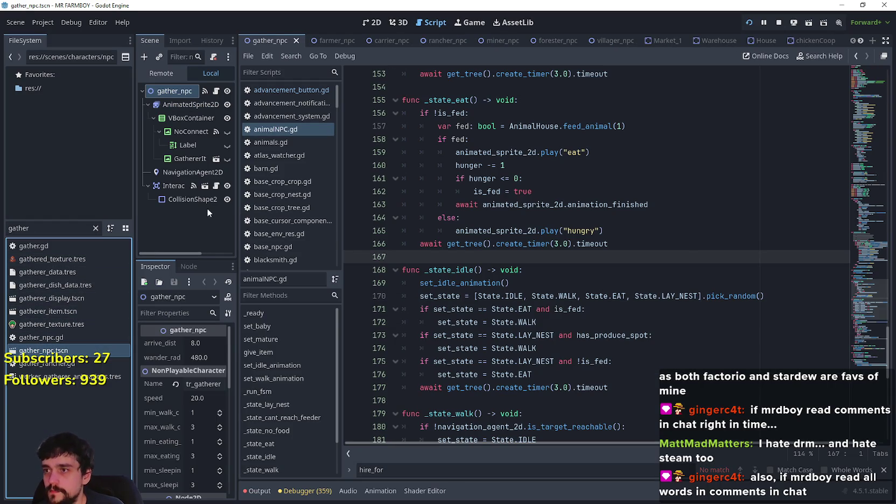
{"action": "left_click", "coordinate": [216, 91]}
{"action": "left_click", "coordinate": [548, 237]}
{"action": "left_click", "coordinate": [570, 217]}
{"action": "scroll", "coordinate": [720, 271], "scroll_direction": "up", "scroll_amount": 1}
{"action": "scroll", "coordinate": [866, 347], "scroll_direction": "up", "scroll_amount": 5}
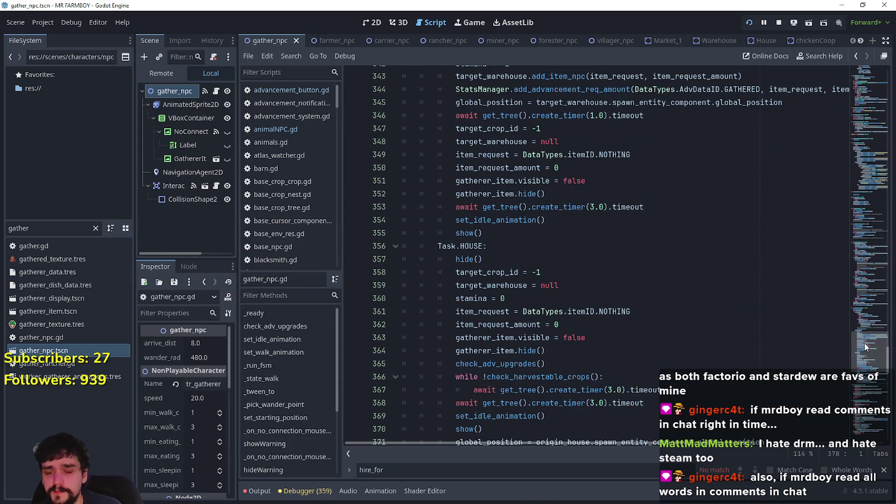
{"action": "left_click", "coordinate": [884, 469]}
{"action": "left_click", "coordinate": [653, 275]}
{"action": "scroll", "coordinate": [654, 275], "scroll_direction": "up", "scroll_amount": 1}
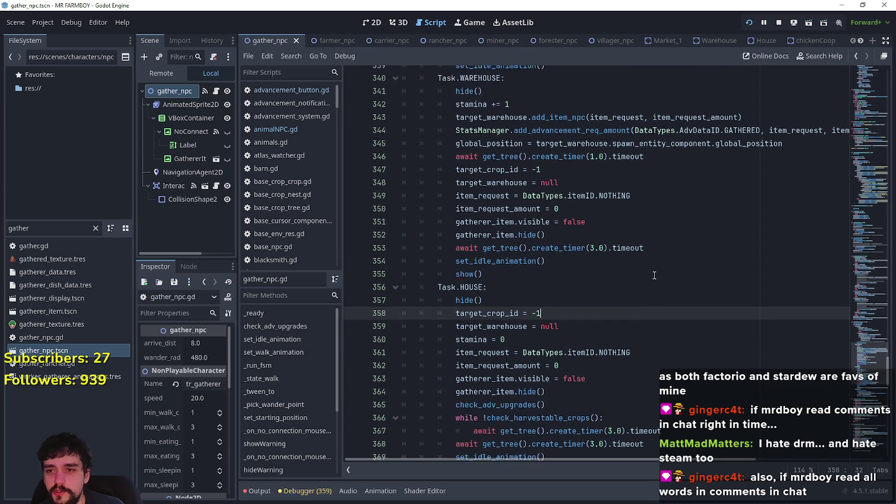
{"action": "scroll", "coordinate": [856, 302], "scroll_direction": "up", "scroll_amount": 15}
{"action": "mouse_move", "coordinate": [865, 308]}
{"action": "left_mouse_down"}
{"action": "mouse_move", "coordinate": [862, 135]}
{"action": "mouse_move", "coordinate": [865, 182]}
{"action": "left_mouse_up"}
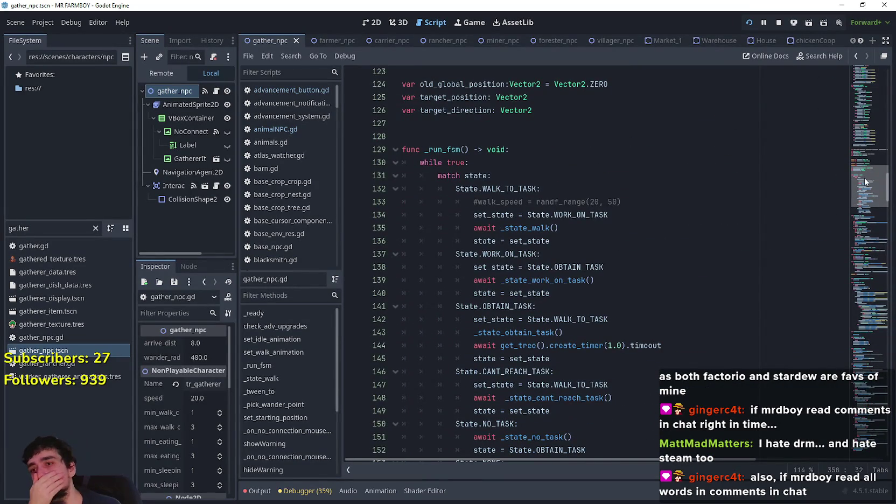
{"action": "left_click_drag", "start_coordinate": [863, 177], "coordinate": [868, 298]}
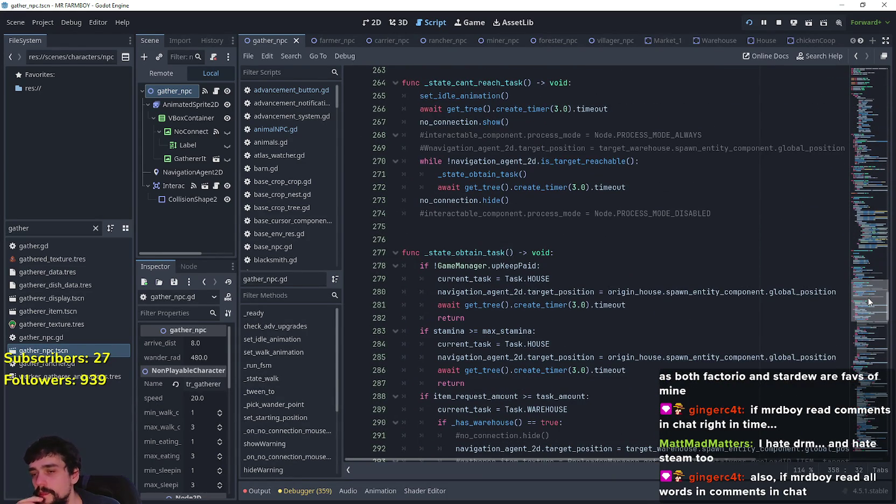
{"action": "scroll", "coordinate": [474, 237], "scroll_direction": "down", "scroll_amount": 1}
{"action": "scroll", "coordinate": [535, 290], "scroll_direction": "down", "scroll_amount": 3}
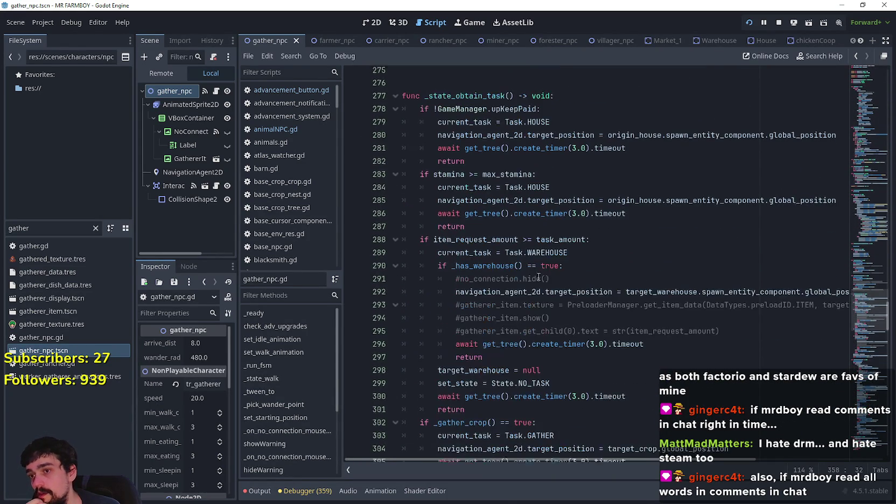
{"action": "mouse_move", "coordinate": [466, 161]}
{"action": "left_mouse_down"}
{"action": "mouse_move", "coordinate": [409, 122]}
{"action": "mouse_move", "coordinate": [369, 108]}
{"action": "left_mouse_up"}
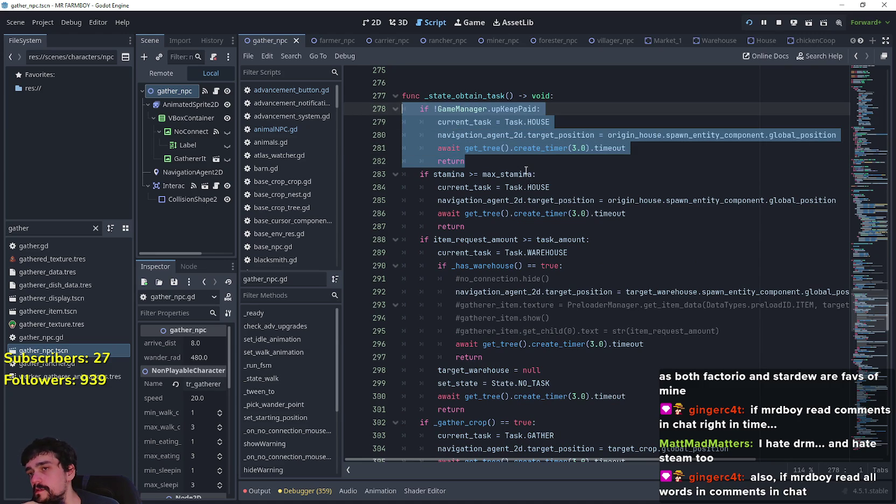
{"action": "mouse_move", "coordinate": [526, 171]}
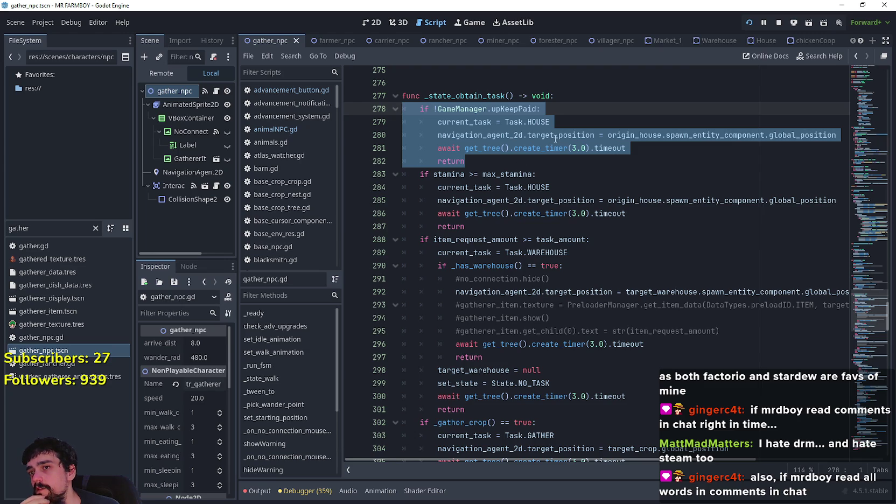
{"action": "mouse_move", "coordinate": [553, 136]}
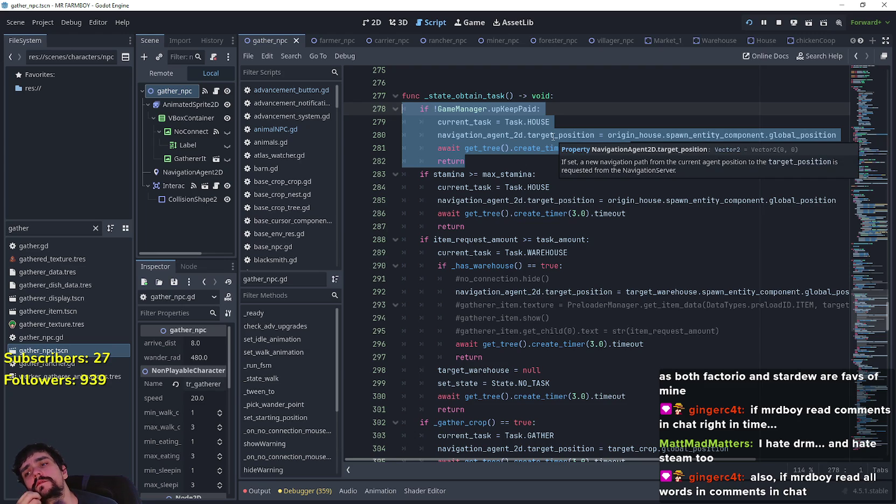
{"action": "scroll", "coordinate": [481, 297], "scroll_direction": "down", "scroll_amount": 4}
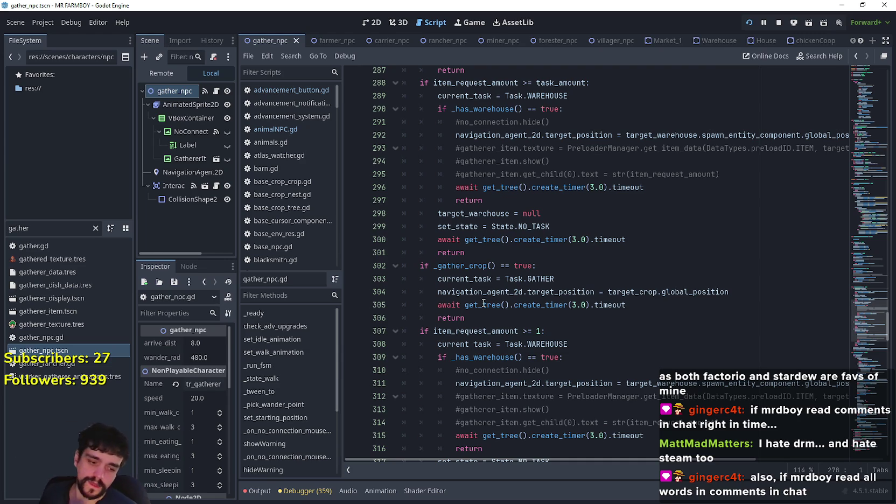
{"action": "scroll", "coordinate": [483, 303], "scroll_direction": "up", "scroll_amount": 4}
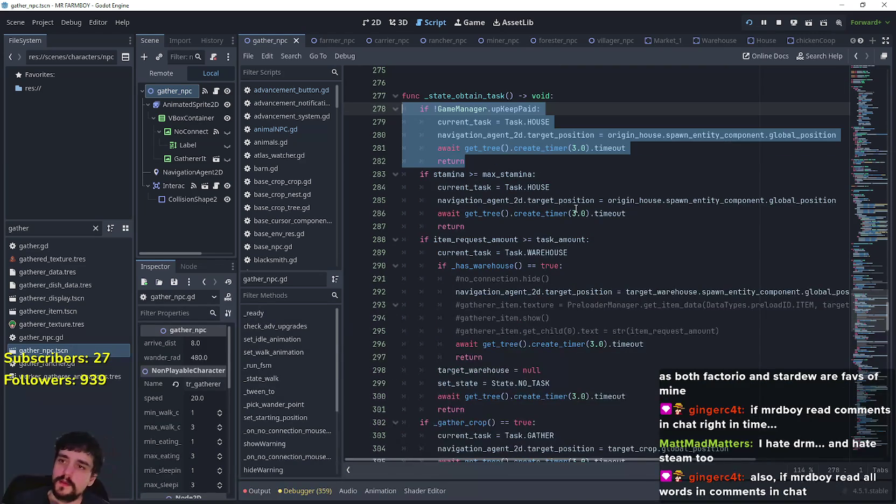
{"action": "scroll", "coordinate": [550, 199], "scroll_direction": "up", "scroll_amount": 1}
{"action": "scroll", "coordinate": [568, 232], "scroll_direction": "up", "scroll_amount": 5}
{"action": "left_click", "coordinate": [515, 265]}
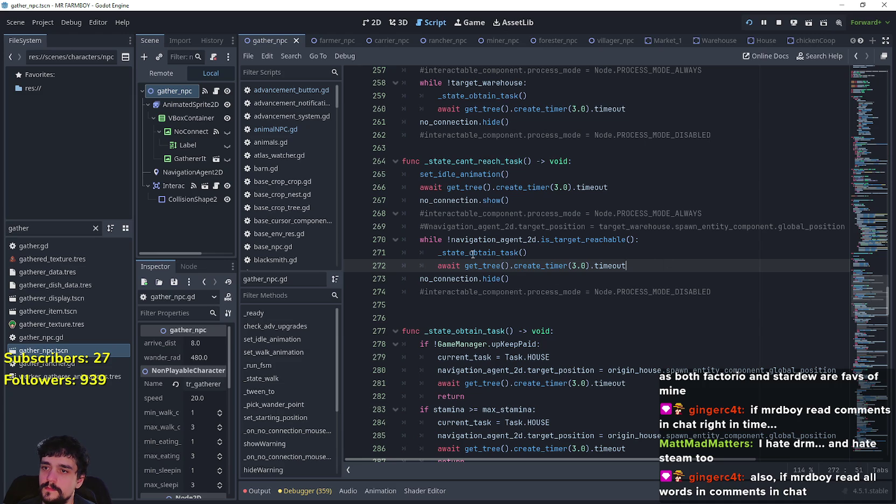
{"action": "scroll", "coordinate": [592, 239], "scroll_direction": "down", "scroll_amount": 1}
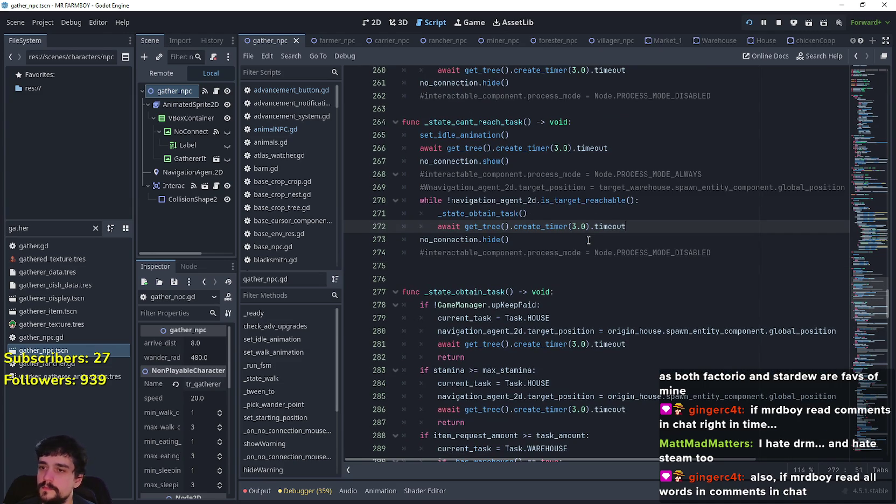
{"action": "scroll", "coordinate": [588, 240], "scroll_direction": "down", "scroll_amount": 4}
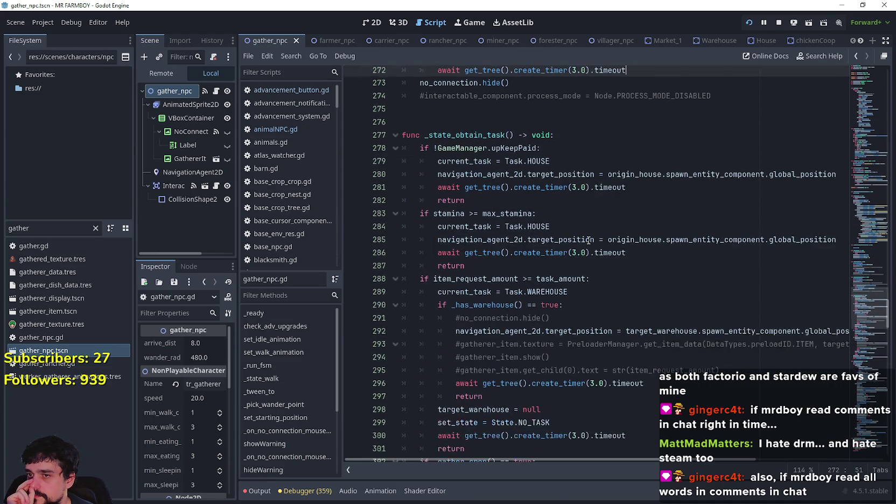
{"action": "scroll", "coordinate": [589, 239], "scroll_direction": "down", "scroll_amount": 4}
{"action": "scroll", "coordinate": [589, 239], "scroll_direction": "up", "scroll_amount": 4}
{"action": "scroll", "coordinate": [447, 350], "scroll_direction": "down", "scroll_amount": 9}
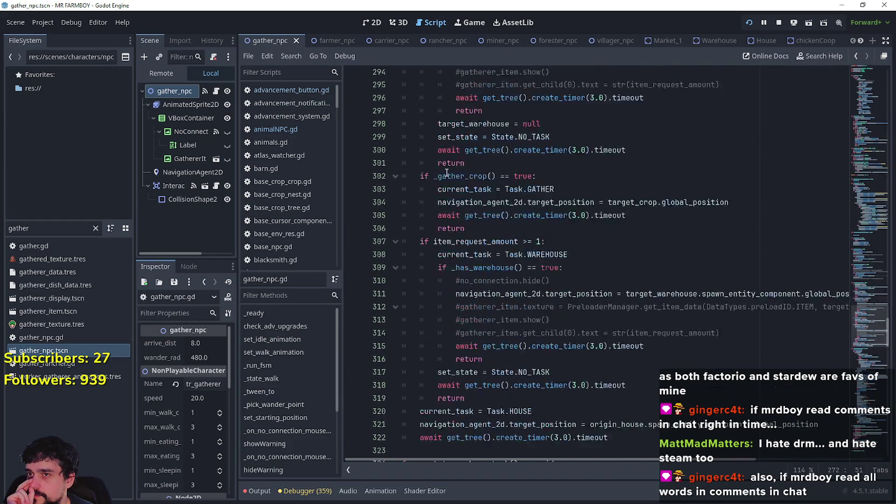
{"action": "scroll", "coordinate": [452, 377], "scroll_direction": "up", "scroll_amount": 7}
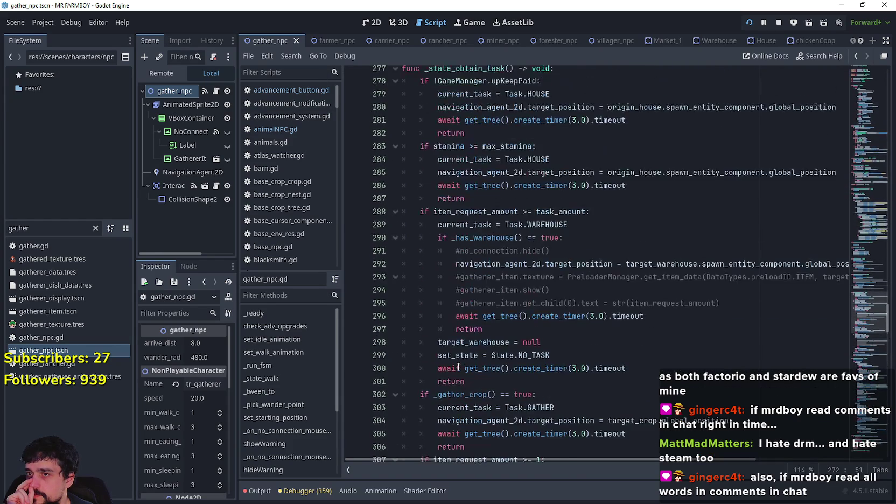
{"action": "scroll", "coordinate": [458, 367], "scroll_direction": "up", "scroll_amount": 4}
{"action": "scroll", "coordinate": [456, 343], "scroll_direction": "down", "scroll_amount": 4}
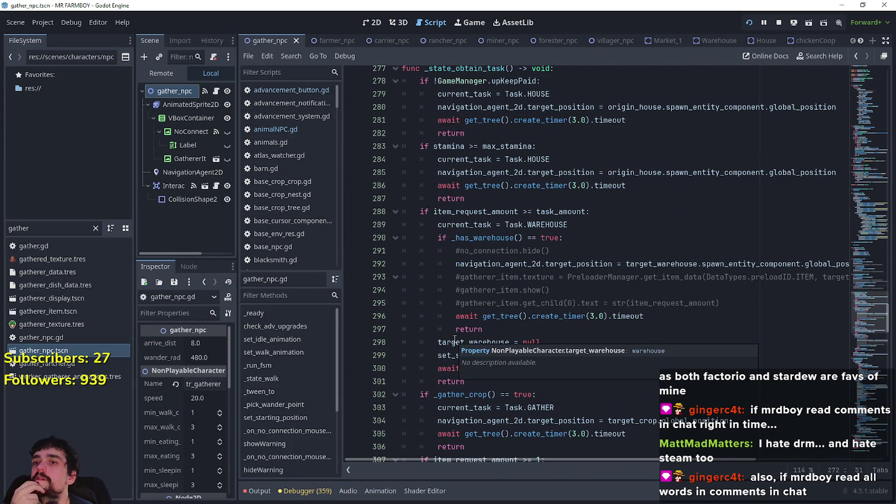
{"action": "scroll", "coordinate": [603, 253], "scroll_direction": "down", "scroll_amount": 1}
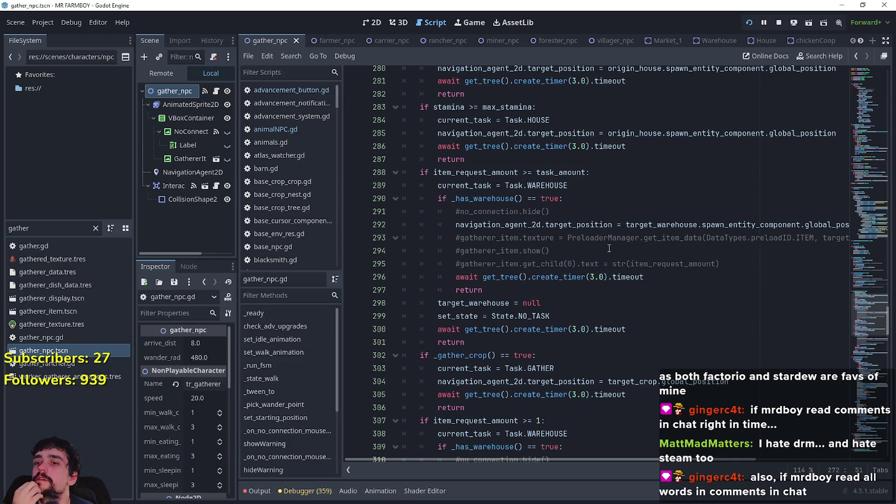
{"action": "scroll", "coordinate": [609, 248], "scroll_direction": "down", "scroll_amount": 2}
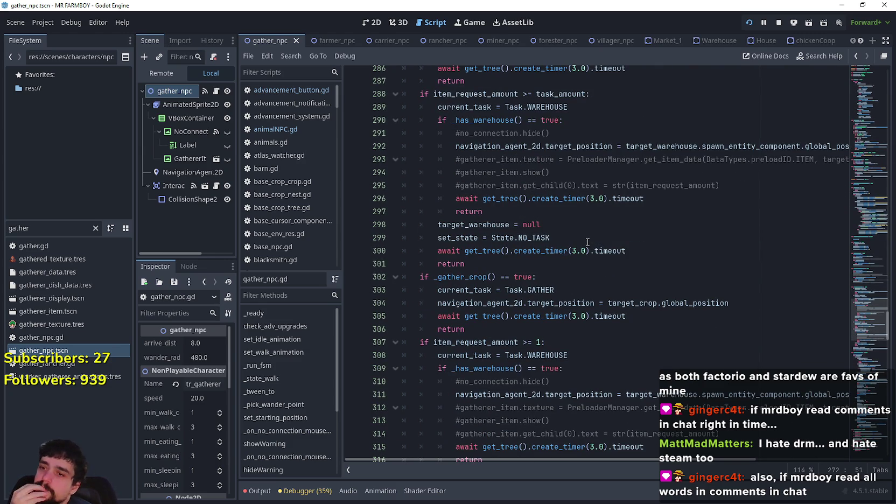
{"action": "scroll", "coordinate": [503, 275], "scroll_direction": "down", "scroll_amount": 3}
{"action": "scroll", "coordinate": [501, 370], "scroll_direction": "up", "scroll_amount": 1}
{"action": "scroll", "coordinate": [501, 370], "scroll_direction": "up", "scroll_amount": 3}
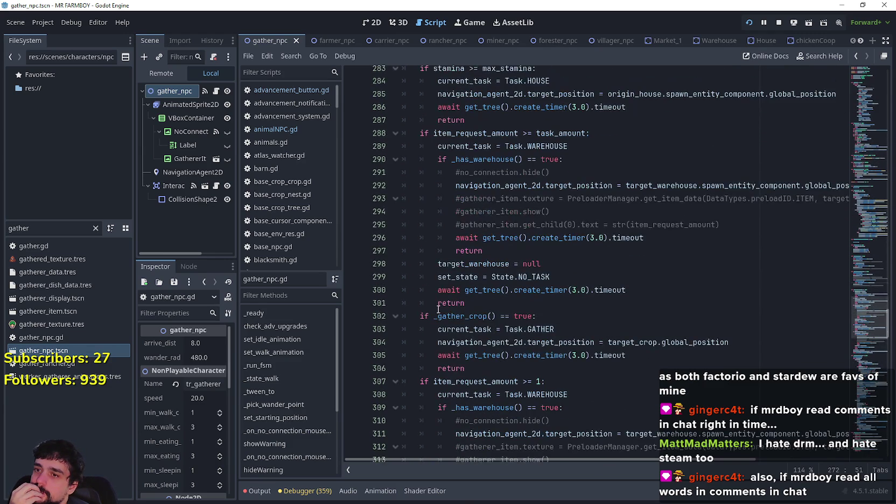
{"action": "scroll", "coordinate": [437, 309], "scroll_direction": "up", "scroll_amount": 10}
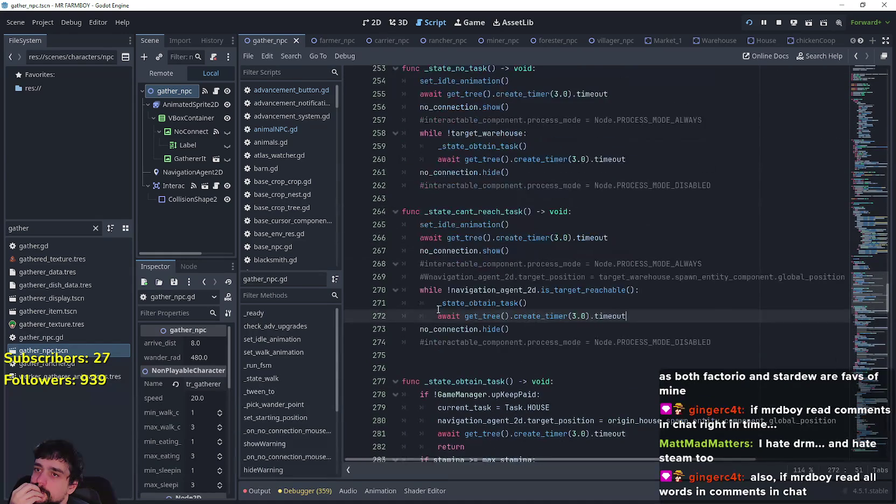
{"action": "left_click", "coordinate": [585, 238]}
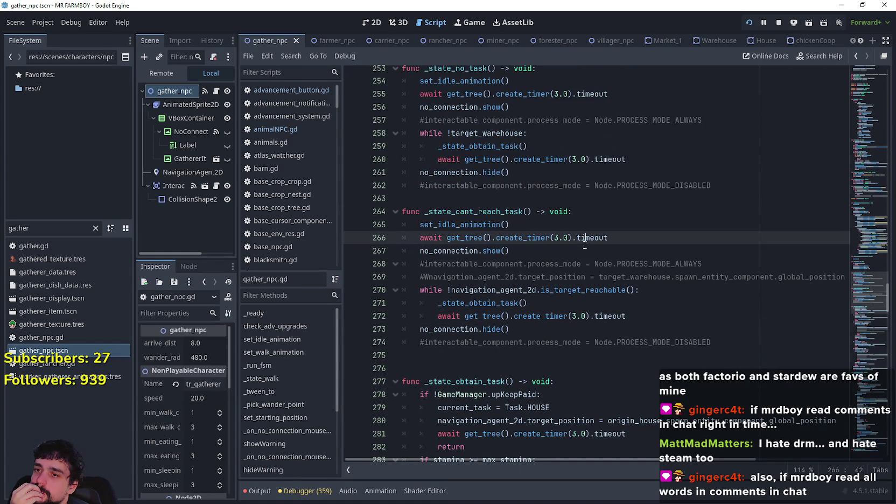
{"action": "left_click", "coordinate": [573, 256]}
{"action": "scroll", "coordinate": [572, 256], "scroll_direction": "up", "scroll_amount": 1}
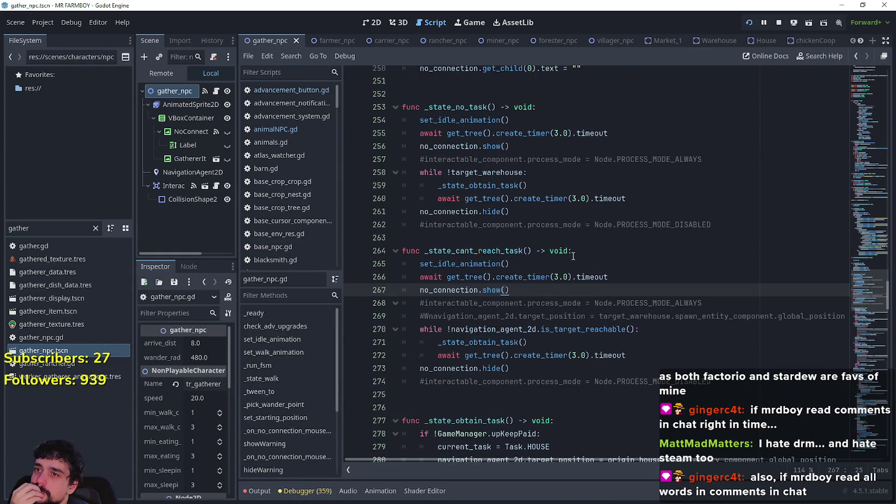
{"action": "scroll", "coordinate": [549, 266], "scroll_direction": "down", "scroll_amount": 2}
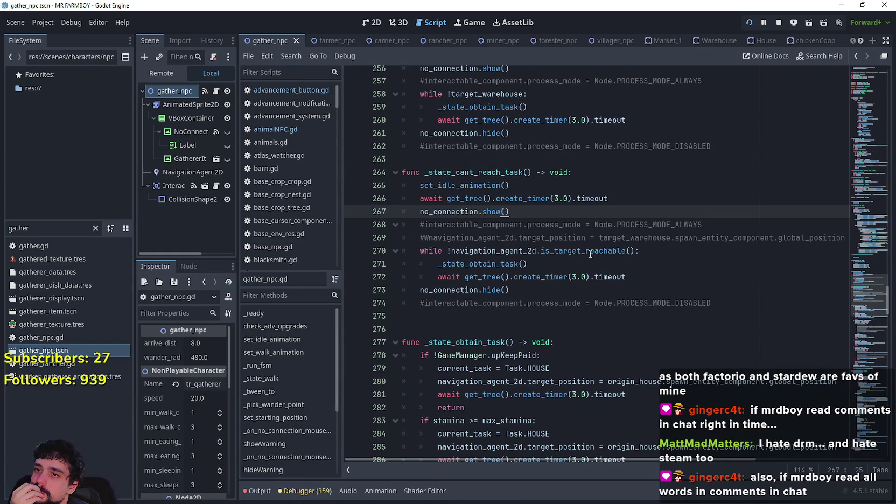
{"action": "left_click_drag", "start_coordinate": [420, 251], "coordinate": [676, 252]}
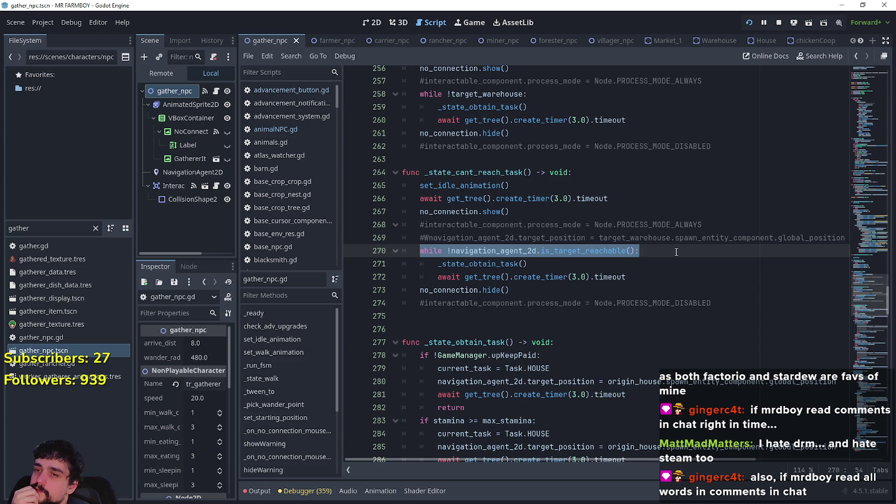
{"action": "scroll", "coordinate": [651, 262], "scroll_direction": "up", "scroll_amount": 2}
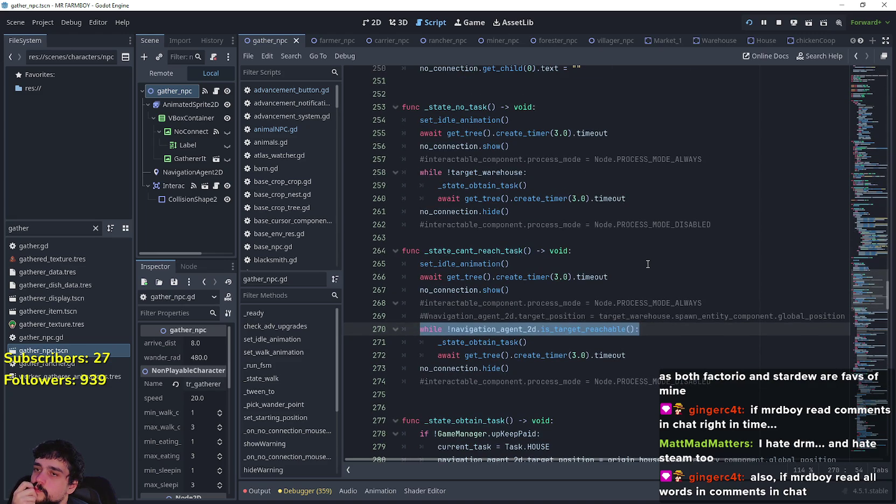
{"action": "scroll", "coordinate": [649, 264], "scroll_direction": "down", "scroll_amount": 2}
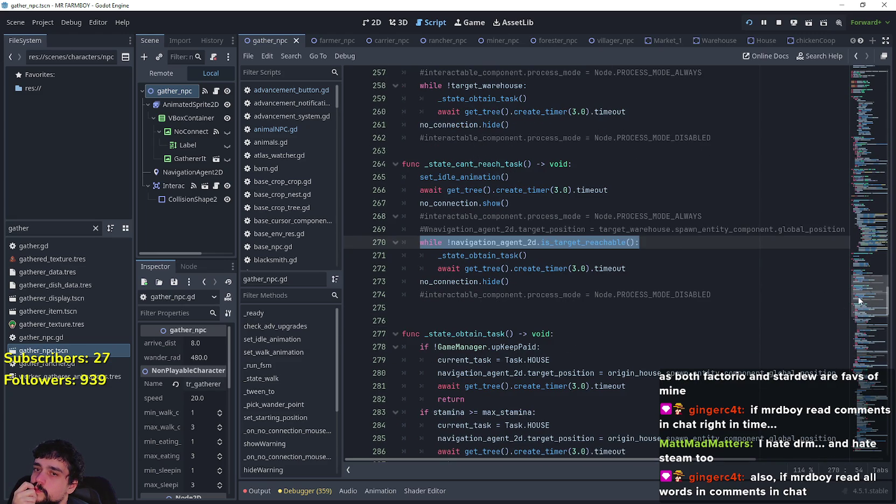
{"action": "mouse_move", "coordinate": [861, 294]}
{"action": "left_mouse_down"}
{"action": "mouse_move", "coordinate": [861, 285]}
{"action": "mouse_move", "coordinate": [870, 431]}
{"action": "mouse_move", "coordinate": [861, 196]}
{"action": "mouse_move", "coordinate": [877, 105]}
{"action": "mouse_move", "coordinate": [867, 222]}
{"action": "mouse_move", "coordinate": [855, 249]}
{"action": "left_mouse_up"}
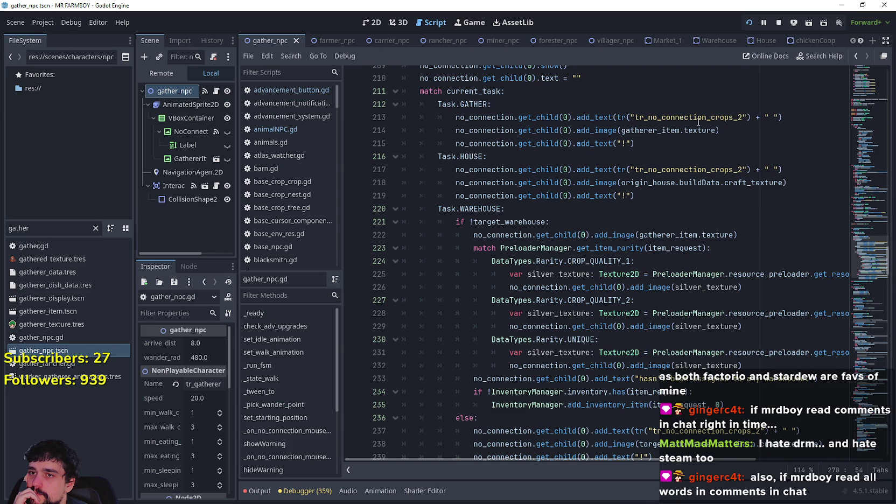
{"action": "scroll", "coordinate": [718, 343], "scroll_direction": "down", "scroll_amount": 2}
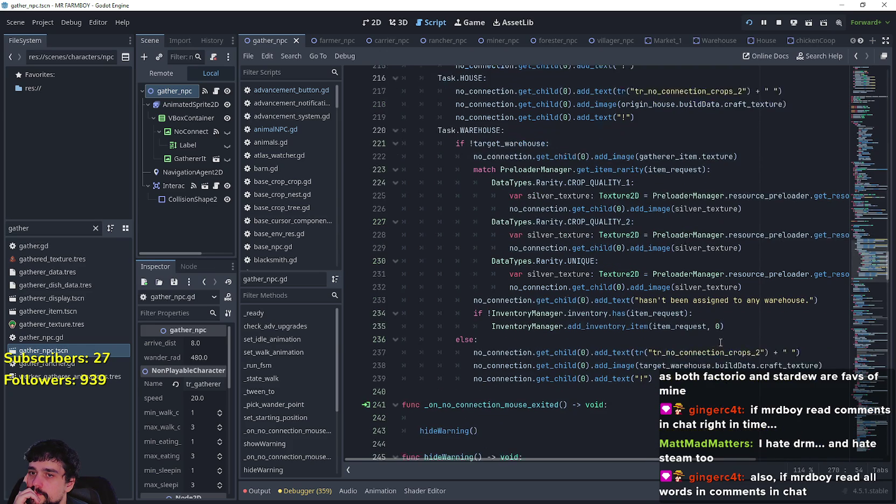
{"action": "scroll", "coordinate": [810, 335], "scroll_direction": "down", "scroll_amount": 1}
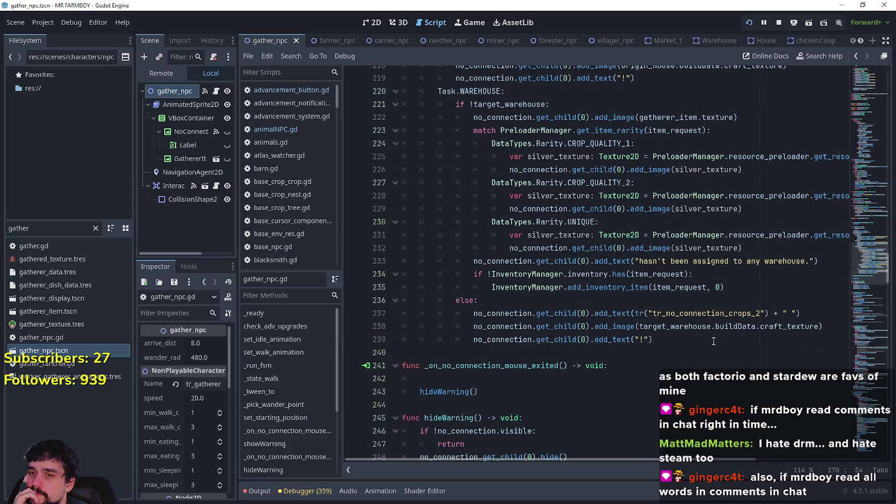
{"action": "left_click_drag", "start_coordinate": [720, 338], "coordinate": [387, 302]}
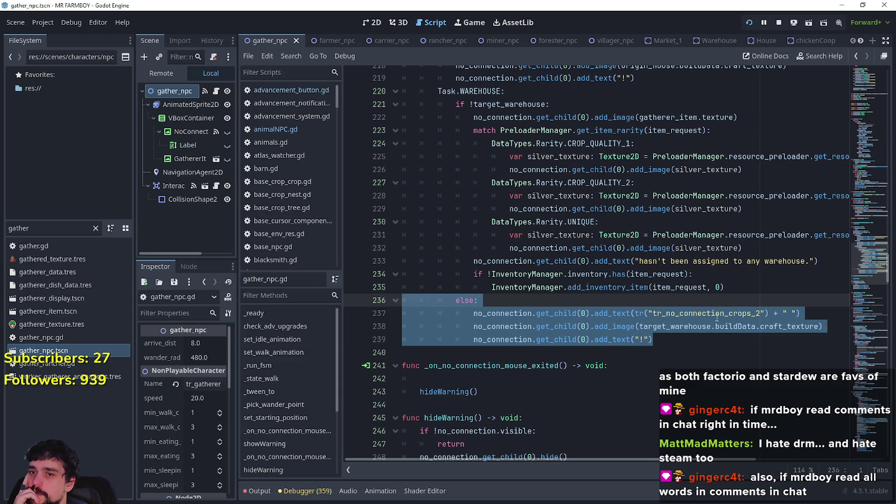
{"action": "type", "text": "!"}
{"action": "double_click", "coordinate": [695, 332]}
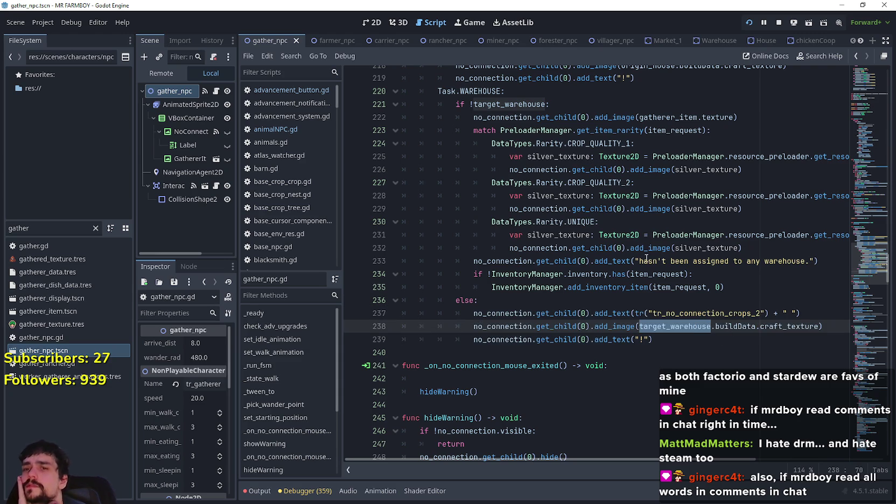
{"action": "scroll", "coordinate": [646, 262], "scroll_direction": "up", "scroll_amount": 4}
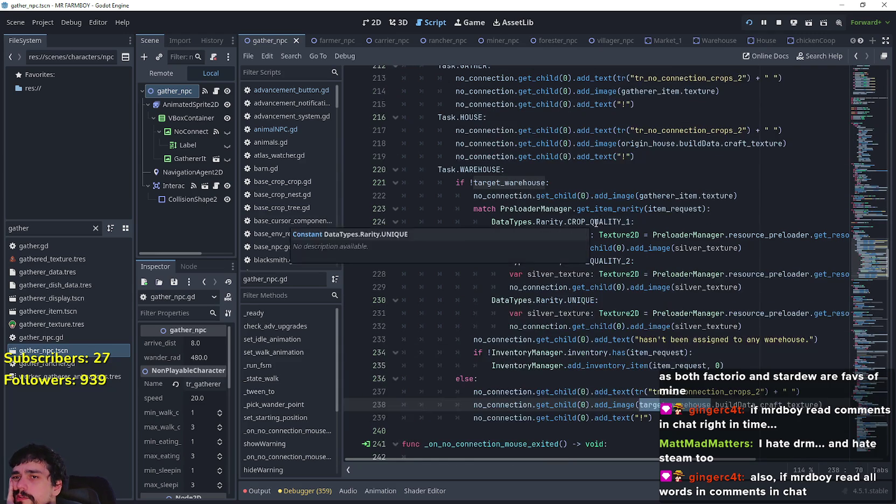
{"action": "left_click", "coordinate": [666, 224]}
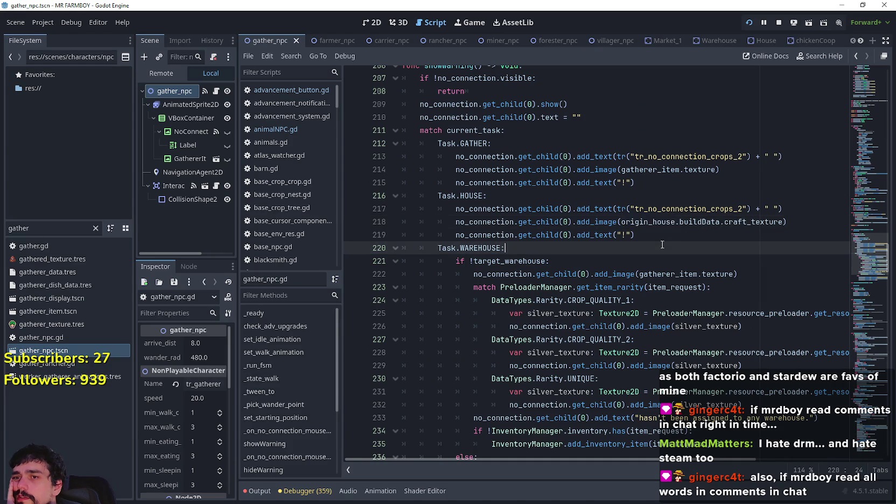
{"action": "left_click_drag", "start_coordinate": [403, 248], "coordinate": [363, 195]}
{"action": "key", "text": "ctrl+c"}
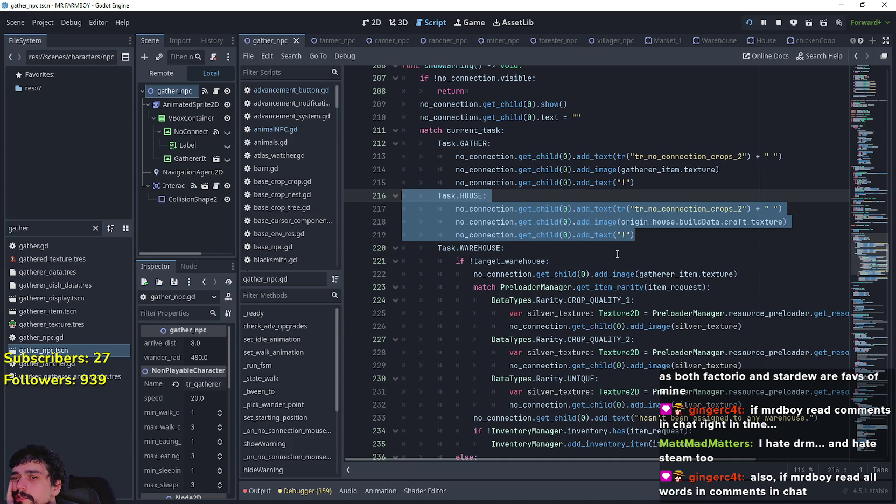
{"action": "key", "text": "alt+Tab"}
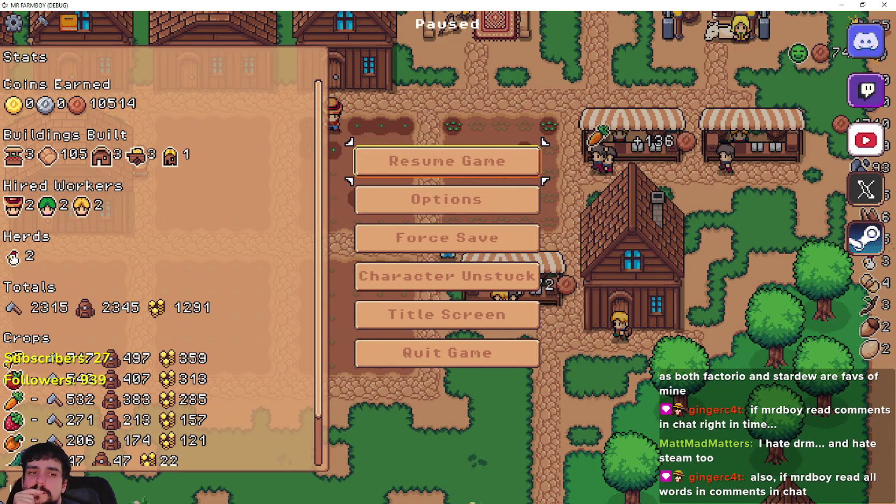
{"action": "key", "text": "alt+Tab"}
{"action": "key", "text": "ctrl+v"}
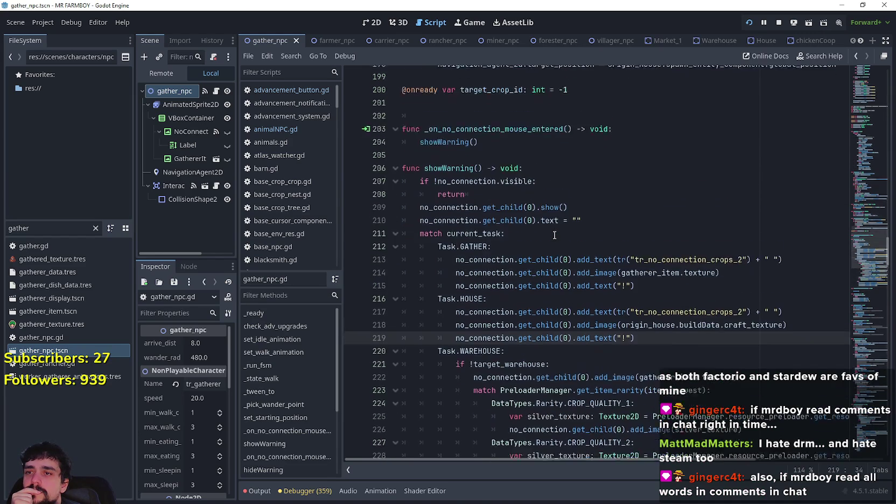
{"action": "scroll", "coordinate": [867, 251], "scroll_direction": "up", "scroll_amount": 8}
{"action": "left_click_drag", "start_coordinate": [864, 240], "coordinate": [868, 208]}
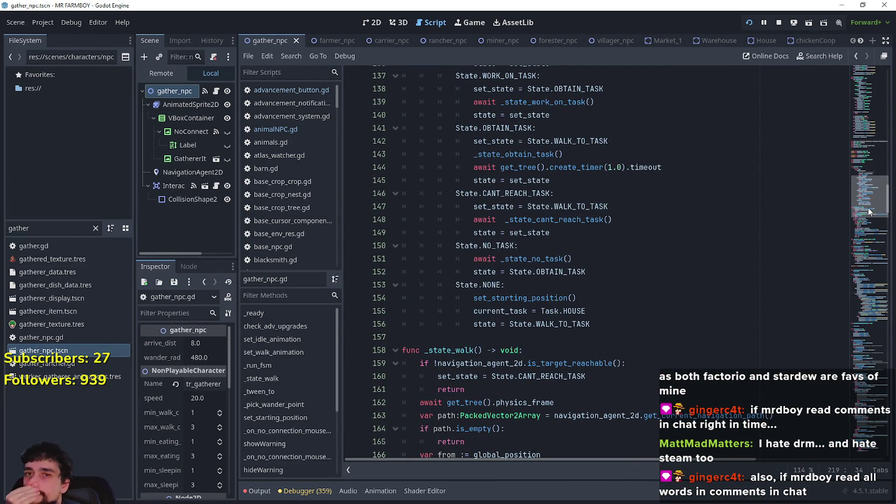
{"action": "mouse_move", "coordinate": [868, 213]}
{"action": "left_mouse_down"}
{"action": "mouse_move", "coordinate": [864, 290]}
{"action": "mouse_move", "coordinate": [857, 228]}
{"action": "mouse_move", "coordinate": [858, 284]}
{"action": "mouse_move", "coordinate": [857, 273]}
{"action": "left_mouse_up"}
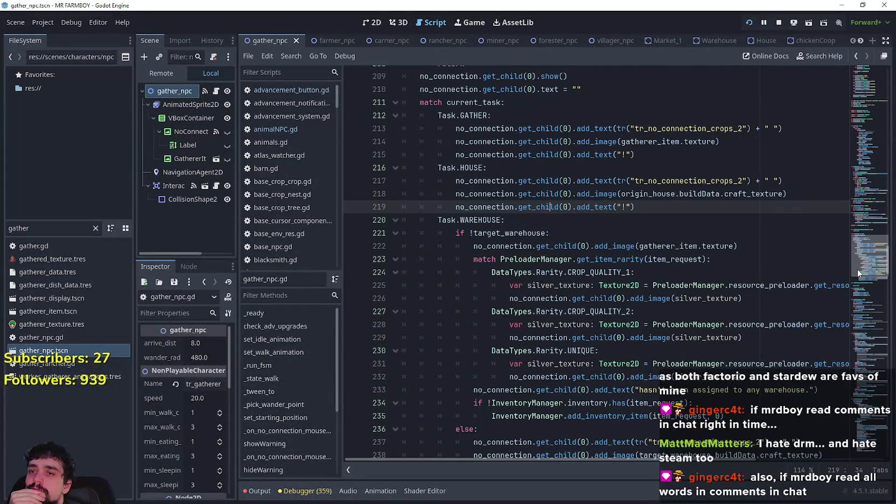
{"action": "mouse_move", "coordinate": [858, 268]}
{"action": "left_mouse_down"}
{"action": "mouse_move", "coordinate": [868, 163]}
{"action": "mouse_move", "coordinate": [860, 305]}
{"action": "left_mouse_up"}
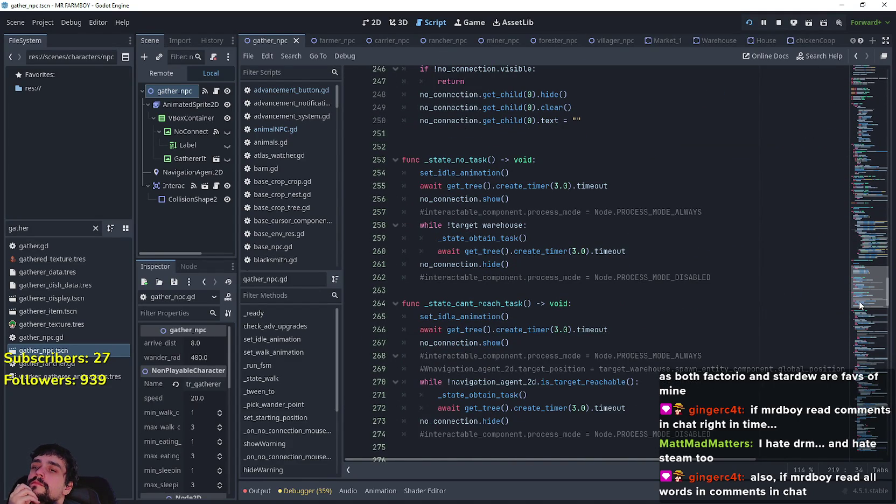
{"action": "scroll", "coordinate": [860, 305], "scroll_direction": "down", "scroll_amount": 2}
{"action": "double_click", "coordinate": [457, 330]}
{"action": "scroll", "coordinate": [468, 323], "scroll_direction": "down", "scroll_amount": 3}
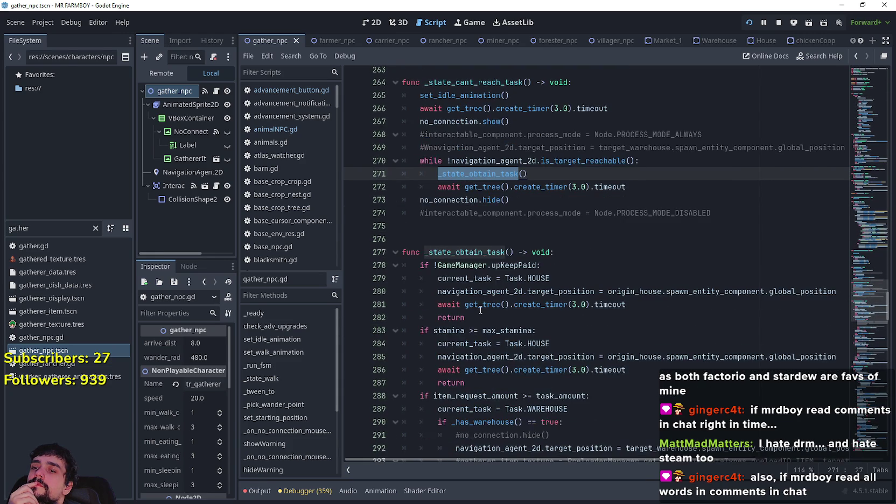
{"action": "scroll", "coordinate": [480, 310], "scroll_direction": "down", "scroll_amount": 2}
{"action": "key", "text": "Down"}
{"action": "key", "text": "Down"}
{"action": "key", "text": "Down"}
{"action": "scroll", "coordinate": [487, 293], "scroll_direction": "down", "scroll_amount": 2}
{"action": "scroll", "coordinate": [490, 285], "scroll_direction": "down", "scroll_amount": 1}
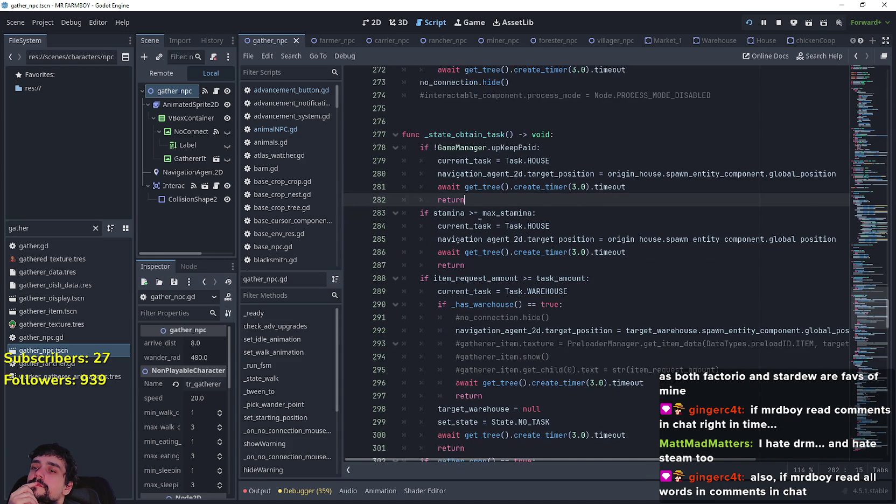
{"action": "left_click_drag", "start_coordinate": [479, 199], "coordinate": [388, 147]}
{"action": "scroll", "coordinate": [451, 250], "scroll_direction": "down", "scroll_amount": 1}
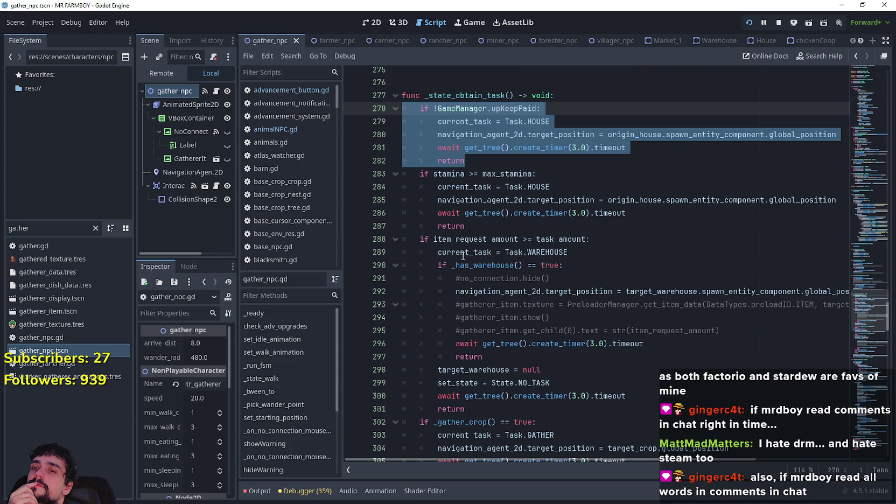
{"action": "scroll", "coordinate": [561, 285], "scroll_direction": "down", "scroll_amount": 3}
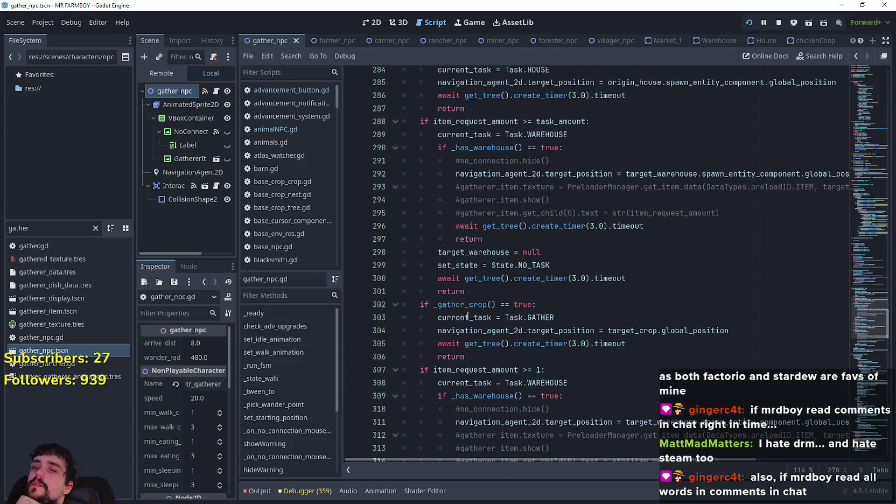
{"action": "scroll", "coordinate": [538, 296], "scroll_direction": "down", "scroll_amount": 4}
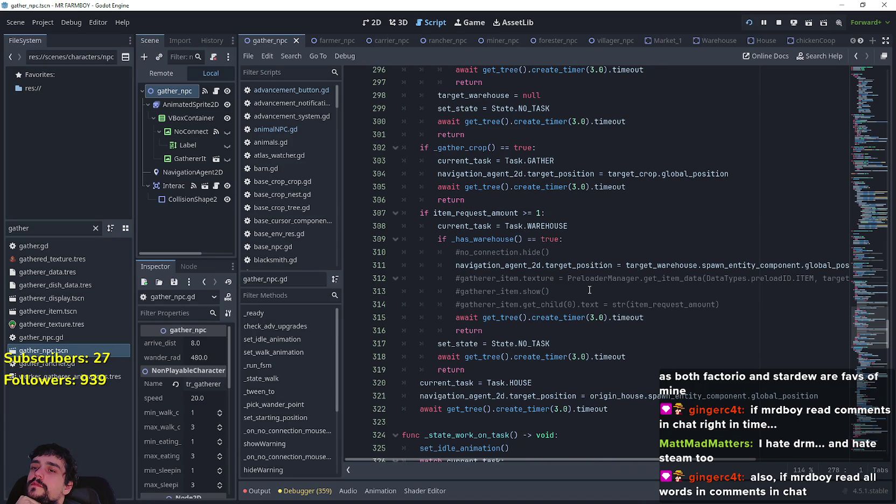
{"action": "scroll", "coordinate": [589, 290], "scroll_direction": "up", "scroll_amount": 1}
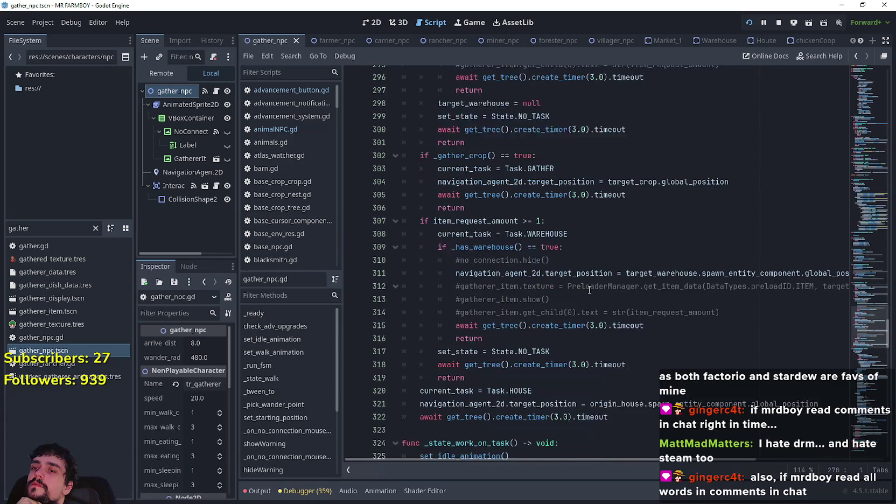
{"action": "scroll", "coordinate": [590, 290], "scroll_direction": "down", "scroll_amount": 1}
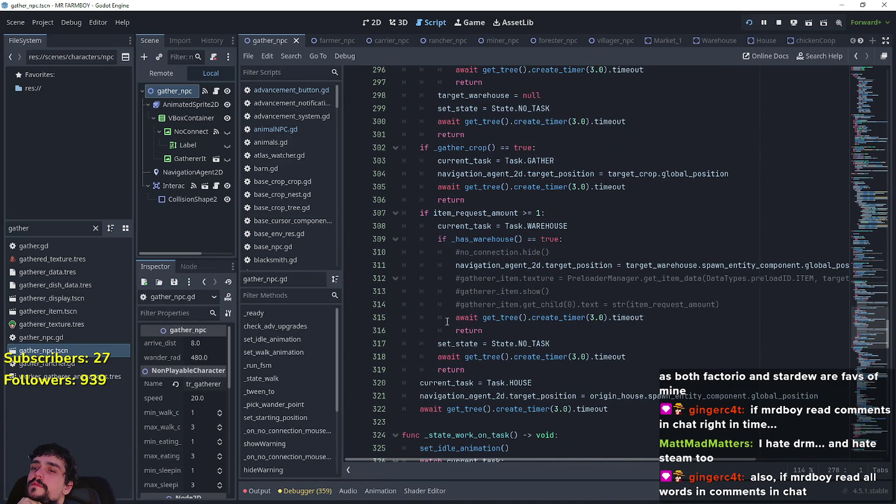
{"action": "scroll", "coordinate": [448, 318], "scroll_direction": "up", "scroll_amount": 1}
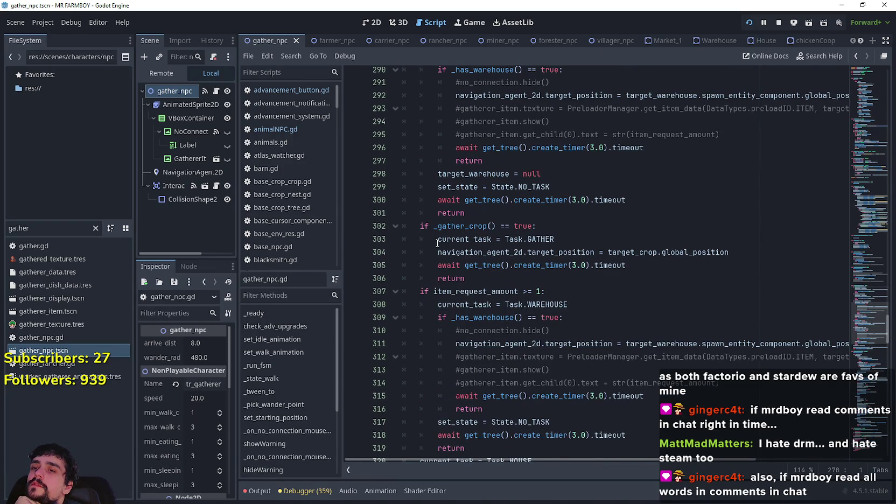
{"action": "scroll", "coordinate": [456, 92], "scroll_direction": "up", "scroll_amount": 2}
{"action": "scroll", "coordinate": [457, 92], "scroll_direction": "up", "scroll_amount": 4}
{"action": "scroll", "coordinate": [445, 110], "scroll_direction": "down", "scroll_amount": 9}
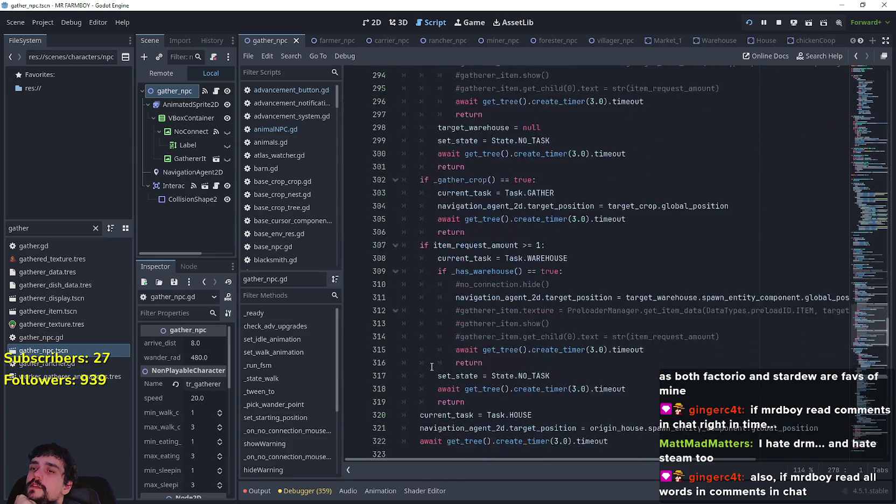
{"action": "scroll", "coordinate": [458, 311], "scroll_direction": "up", "scroll_amount": 2}
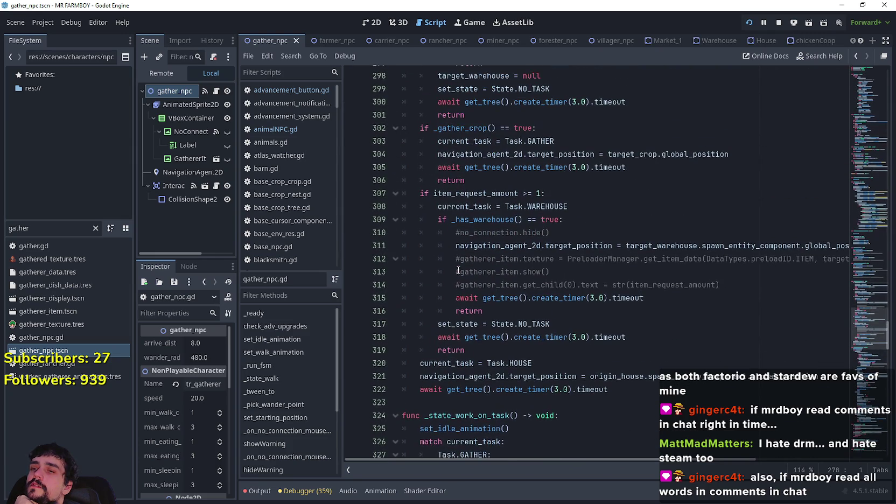
{"action": "scroll", "coordinate": [457, 270], "scroll_direction": "up", "scroll_amount": 5}
{"action": "scroll", "coordinate": [449, 275], "scroll_direction": "up", "scroll_amount": 2}
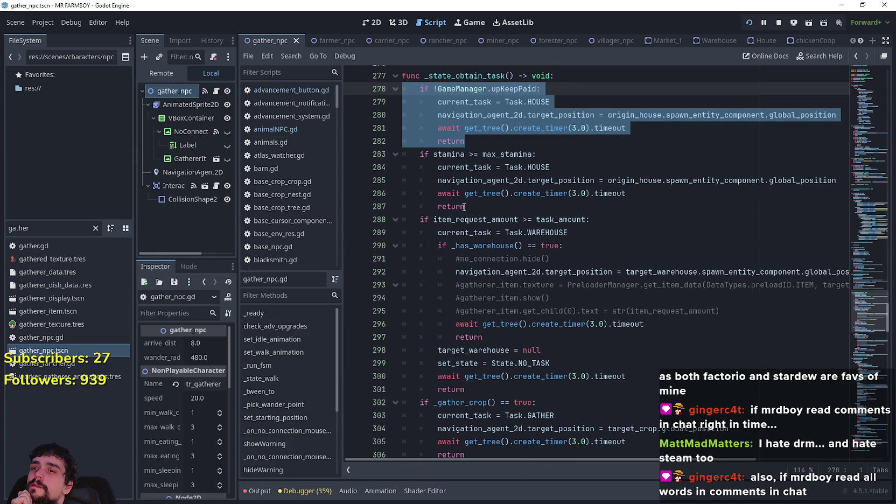
{"action": "left_click", "coordinate": [465, 194]}
{"action": "left_click", "coordinate": [475, 204]}
{"action": "scroll", "coordinate": [478, 215], "scroll_direction": "up", "scroll_amount": 1}
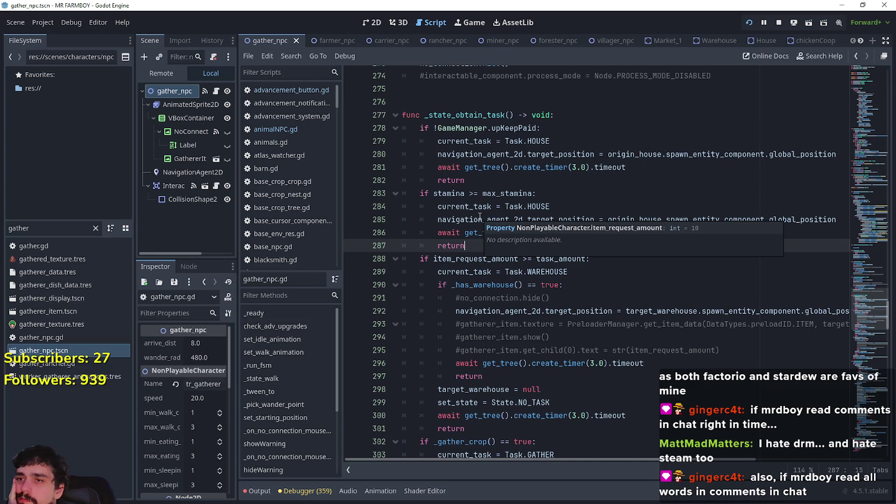
{"action": "scroll", "coordinate": [457, 189], "scroll_direction": "down", "scroll_amount": 2}
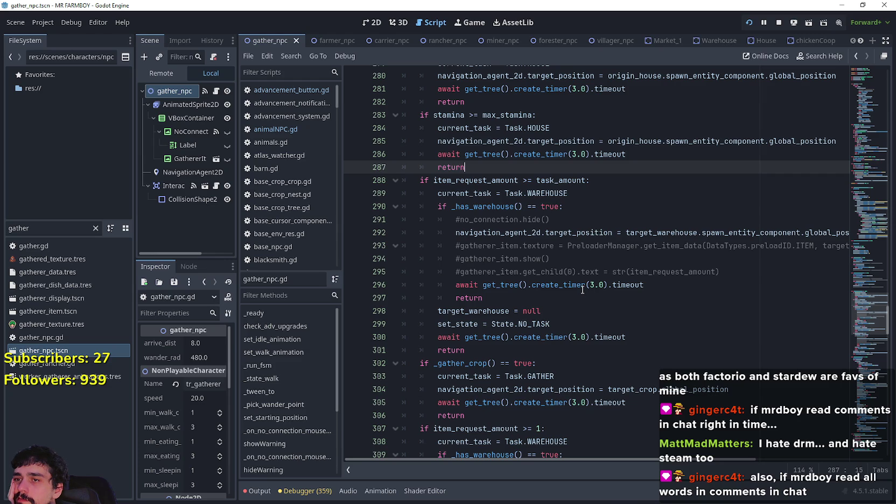
{"action": "scroll", "coordinate": [582, 290], "scroll_direction": "down", "scroll_amount": 1}
{"action": "left_click", "coordinate": [456, 316]}
{"action": "scroll", "coordinate": [538, 315], "scroll_direction": "down", "scroll_amount": 3}
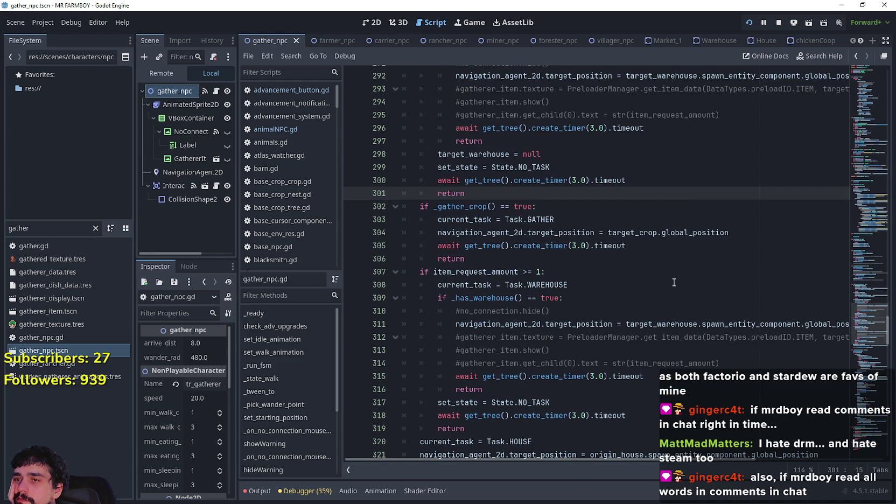
{"action": "scroll", "coordinate": [674, 282], "scroll_direction": "up", "scroll_amount": 2}
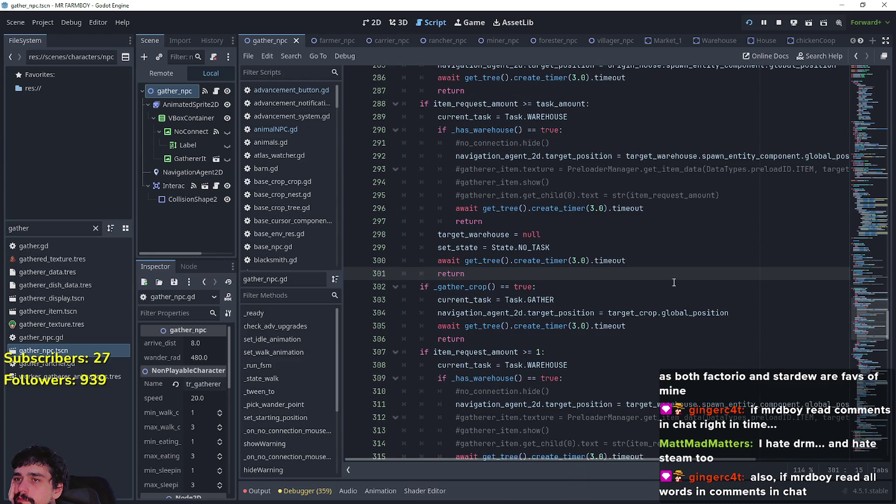
{"action": "scroll", "coordinate": [673, 282], "scroll_direction": "down", "scroll_amount": 2}
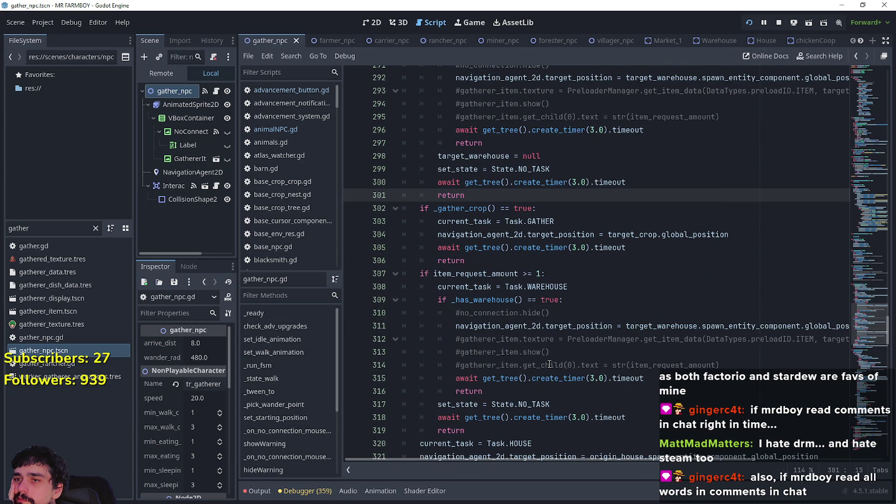
{"action": "left_click", "coordinate": [485, 261]}
{"action": "scroll", "coordinate": [440, 218], "scroll_direction": "up", "scroll_amount": 1}
{"action": "scroll", "coordinate": [440, 217], "scroll_direction": "down", "scroll_amount": 5}
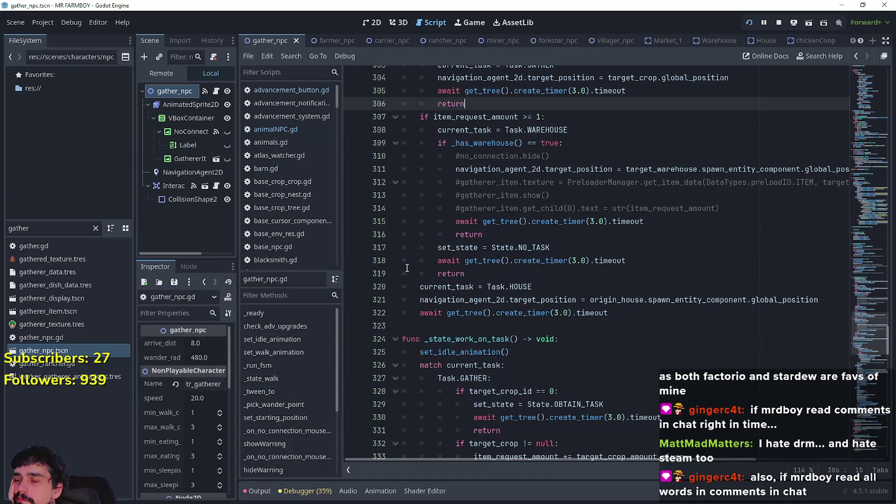
{"action": "scroll", "coordinate": [423, 261], "scroll_direction": "up", "scroll_amount": 11}
{"action": "scroll", "coordinate": [422, 261], "scroll_direction": "up", "scroll_amount": 3}
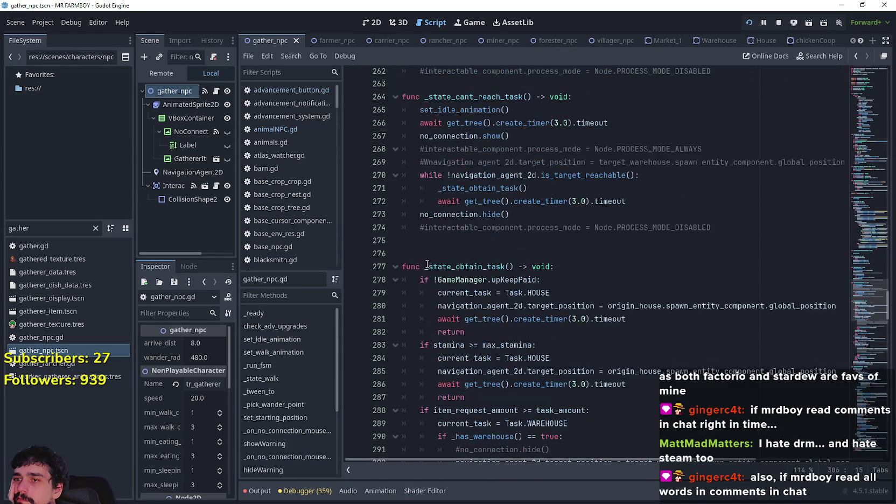
{"action": "left_click_drag", "start_coordinate": [466, 331], "coordinate": [402, 280]}
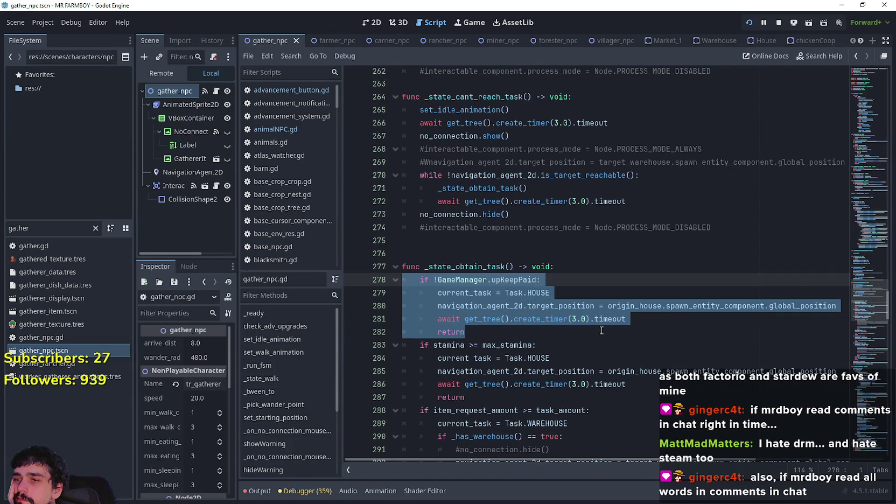
{"action": "scroll", "coordinate": [601, 330], "scroll_direction": "up", "scroll_amount": 3}
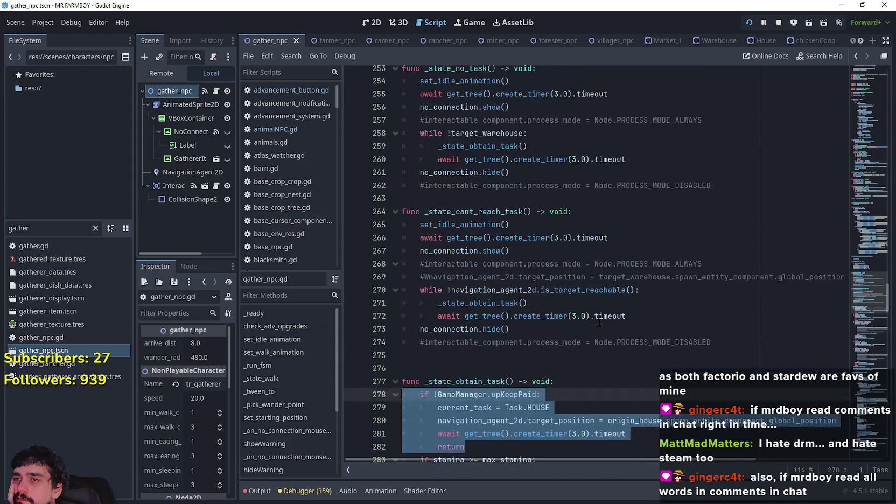
{"action": "scroll", "coordinate": [620, 247], "scroll_direction": "up", "scroll_amount": 8}
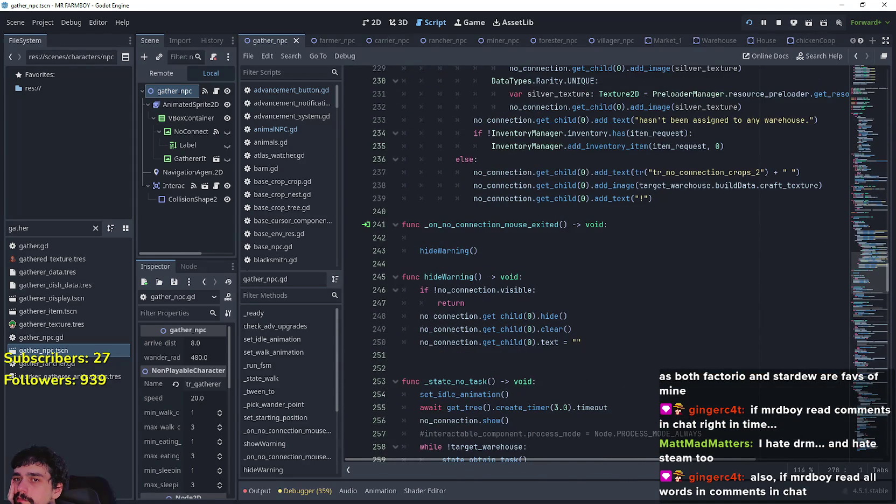
{"action": "mouse_move", "coordinate": [856, 249]}
{"action": "left_mouse_down"}
{"action": "mouse_move", "coordinate": [866, 232]}
{"action": "mouse_move", "coordinate": [849, 305]}
{"action": "left_mouse_up"}
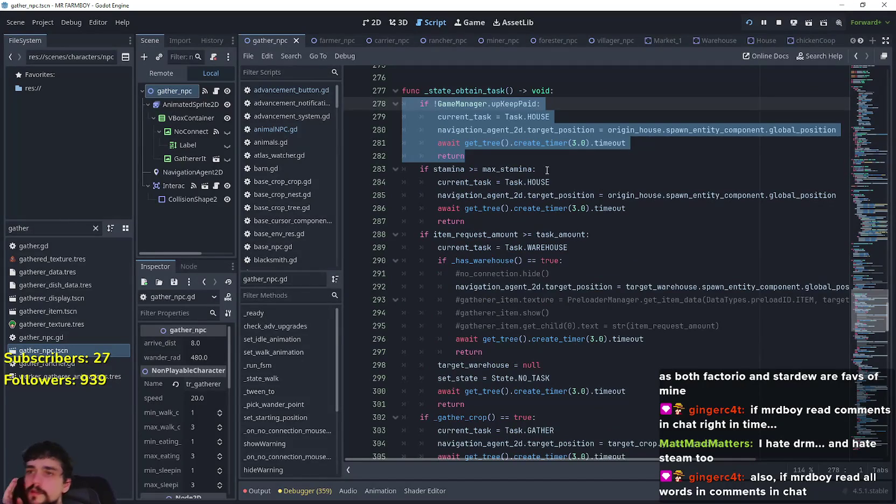
- Comment out selected lines 278–282 with Ctrl+K, then scroll down to review the code below
{"action": "key", "text": "ctrl+k"}
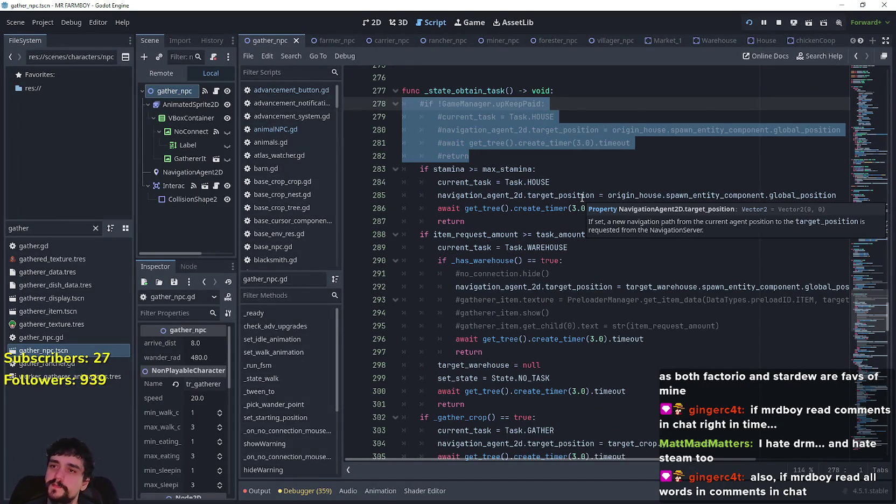
{"action": "left_click", "coordinate": [511, 155]}
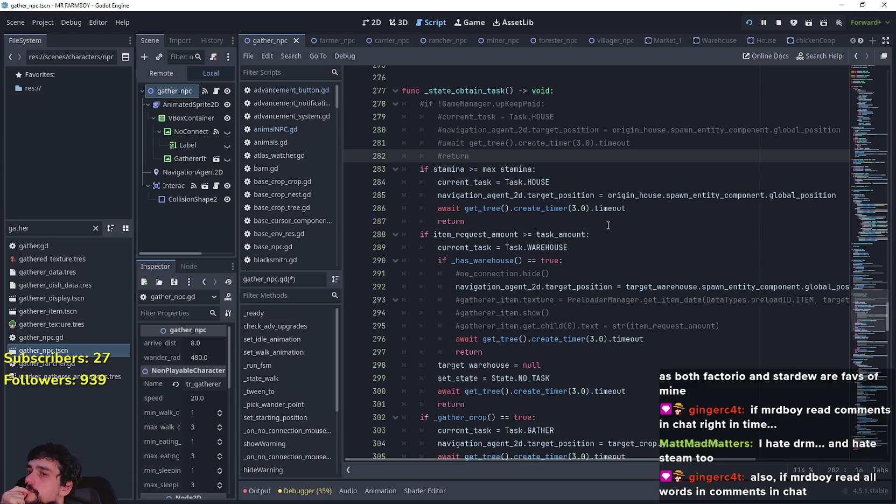
{"action": "scroll", "coordinate": [692, 255], "scroll_direction": "down", "scroll_amount": 2}
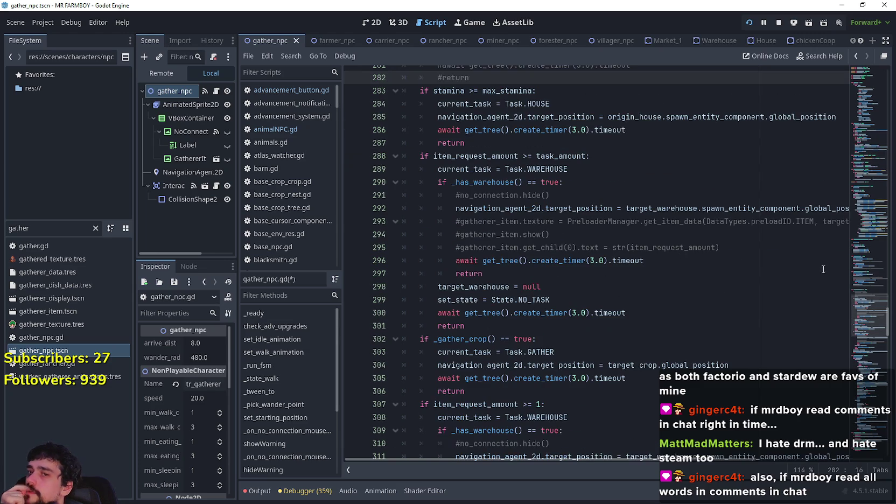
{"action": "scroll", "coordinate": [862, 325], "scroll_direction": "down", "scroll_amount": 5}
{"action": "left_click_drag", "start_coordinate": [862, 335], "coordinate": [859, 381]}
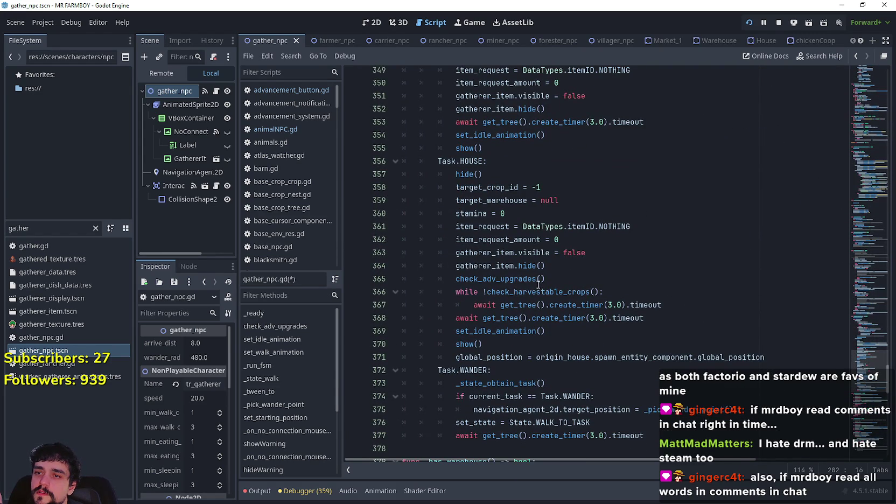
{"action": "double_click", "coordinate": [538, 292]}
{"action": "scroll", "coordinate": [566, 198], "scroll_direction": "up", "scroll_amount": 3}
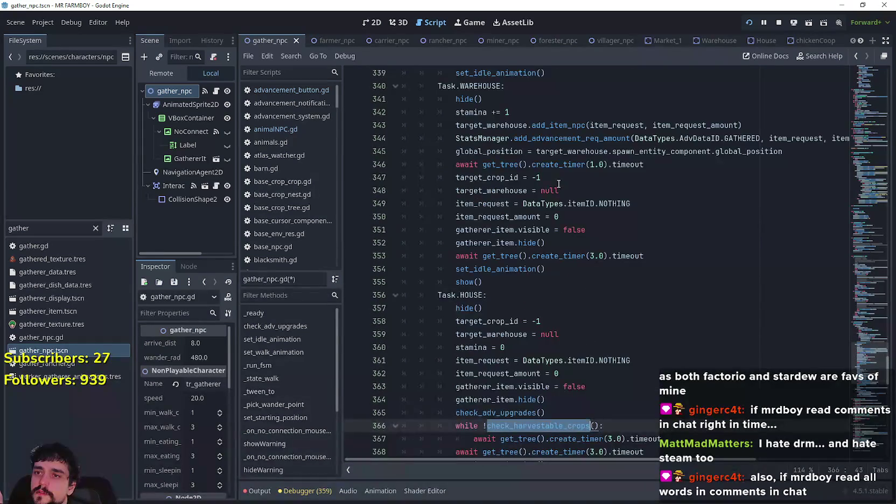
{"action": "scroll", "coordinate": [643, 182], "scroll_direction": "down", "scroll_amount": 1}
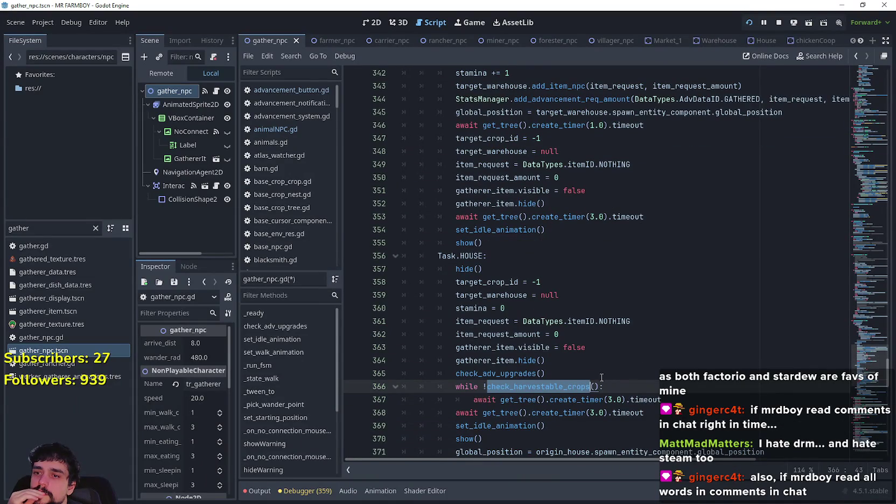
{"action": "left_click", "coordinate": [580, 399]}
{"action": "double_click", "coordinate": [576, 387]}
{"action": "scroll", "coordinate": [614, 350], "scroll_direction": "up", "scroll_amount": 1}
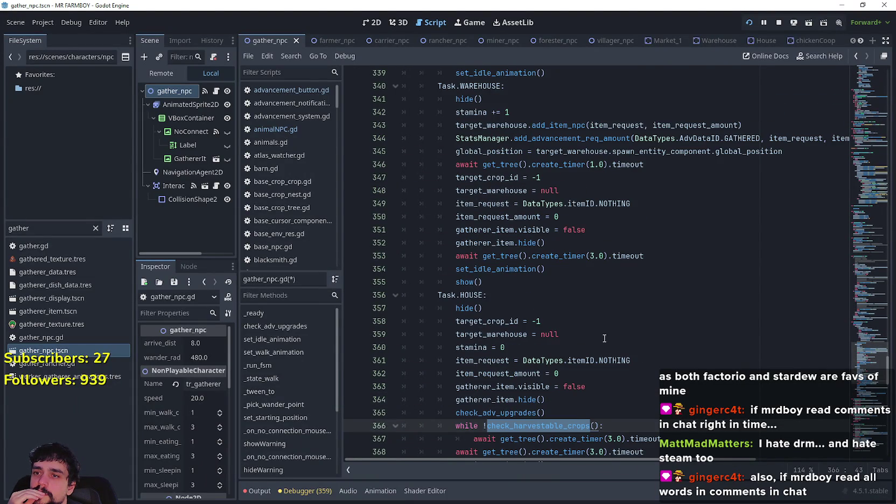
{"action": "mouse_move", "coordinate": [492, 283]}
{"action": "left_mouse_down"}
{"action": "mouse_move", "coordinate": [403, 256]}
{"action": "mouse_move", "coordinate": [362, 110]}
{"action": "mouse_move", "coordinate": [358, 123]}
{"action": "mouse_move", "coordinate": [364, 101]}
{"action": "left_mouse_up"}
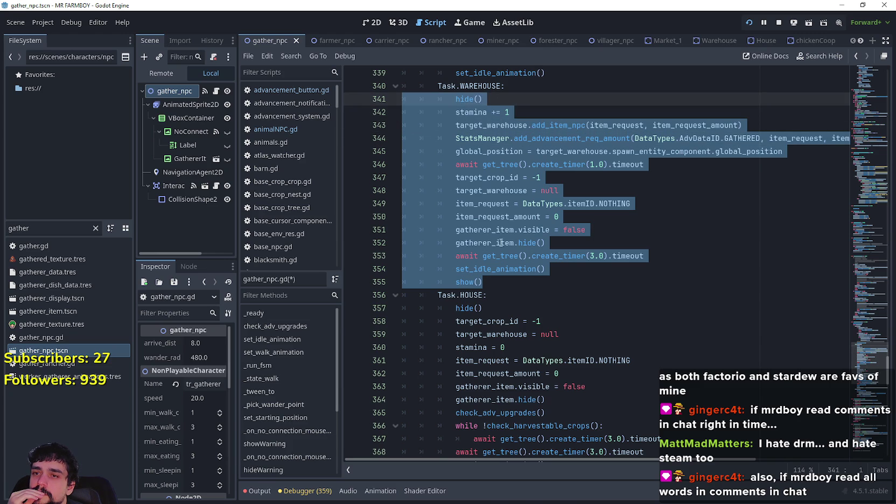
{"action": "left_click", "coordinate": [521, 277]}
{"action": "scroll", "coordinate": [521, 277], "scroll_direction": "up", "scroll_amount": 3}
{"action": "scroll", "coordinate": [520, 276], "scroll_direction": "down", "scroll_amount": 5}
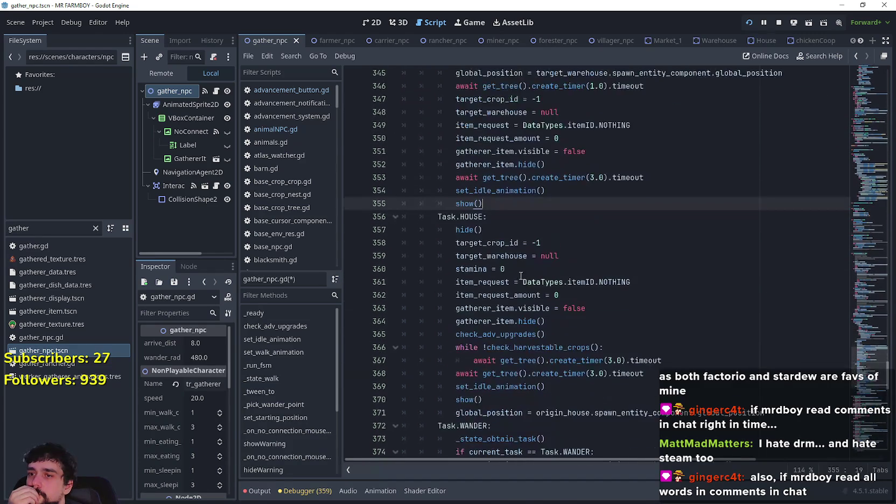
{"action": "scroll", "coordinate": [521, 276], "scroll_direction": "down", "scroll_amount": 2}
{"action": "scroll", "coordinate": [521, 275], "scroll_direction": "up", "scroll_amount": 4}
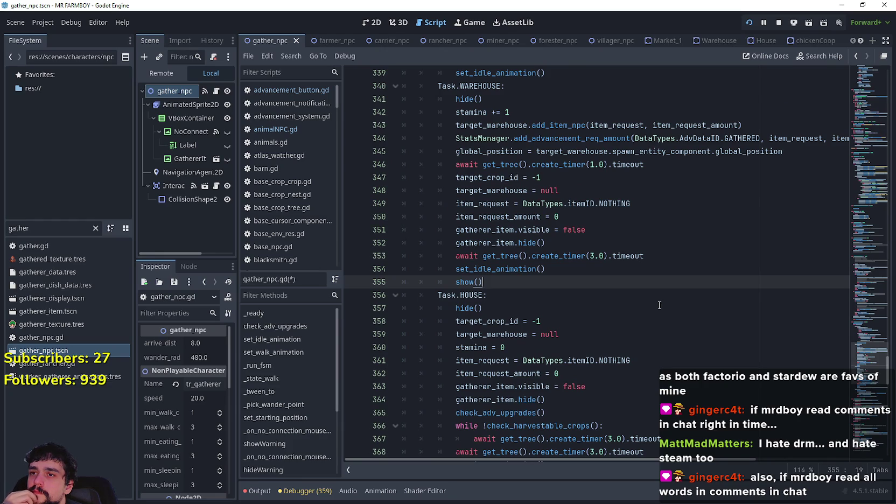
{"action": "scroll", "coordinate": [659, 306], "scroll_direction": "up", "scroll_amount": 2}
{"action": "scroll", "coordinate": [658, 305], "scroll_direction": "down", "scroll_amount": 2}
{"action": "scroll", "coordinate": [656, 304], "scroll_direction": "up", "scroll_amount": 3}
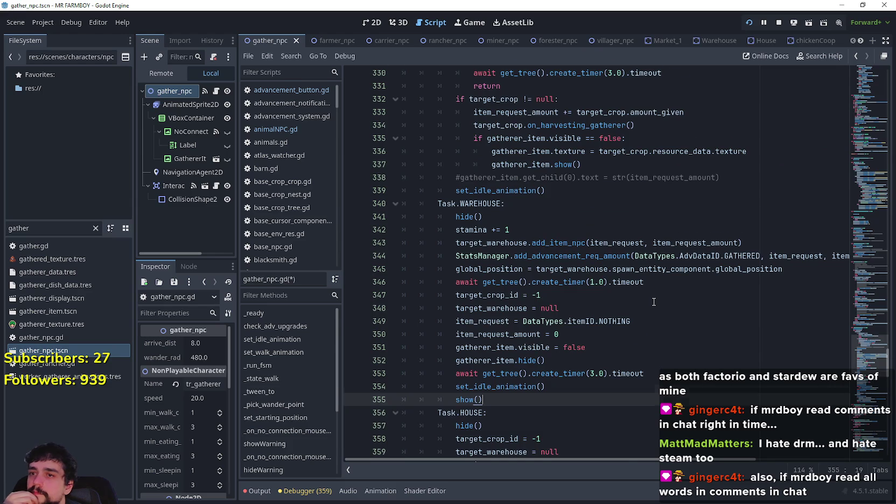
{"action": "scroll", "coordinate": [654, 301], "scroll_direction": "down", "scroll_amount": 6}
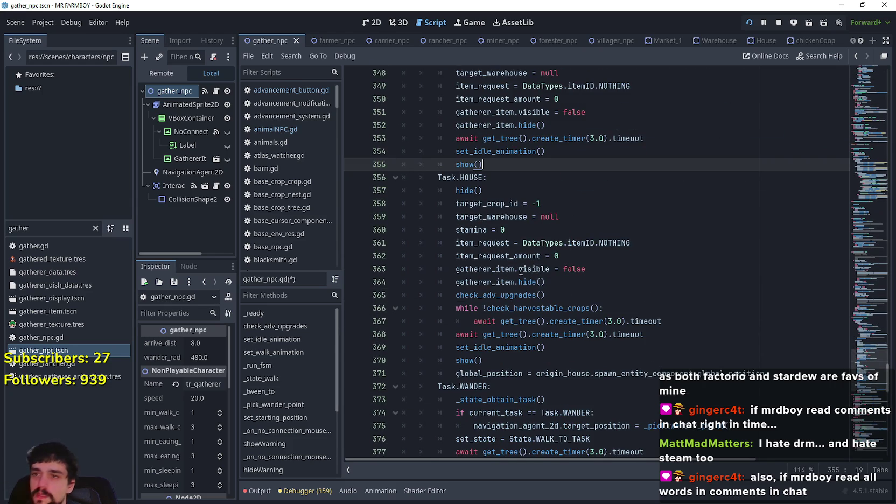
{"action": "scroll", "coordinate": [536, 271], "scroll_direction": "down", "scroll_amount": 1}
{"action": "left_click", "coordinate": [521, 256]}
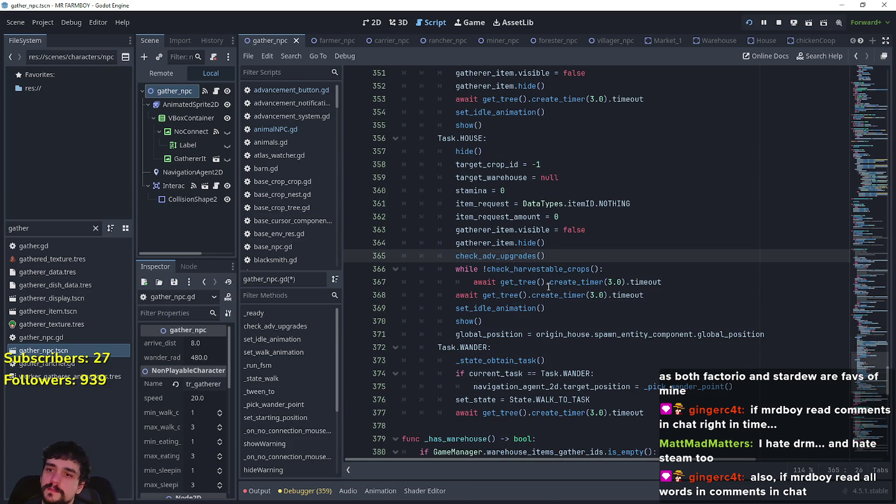
{"action": "right_click", "coordinate": [537, 269]}
- Look up the check_harvestable_crops definition and save the gatherer script
{"action": "left_click", "coordinate": [591, 460]}
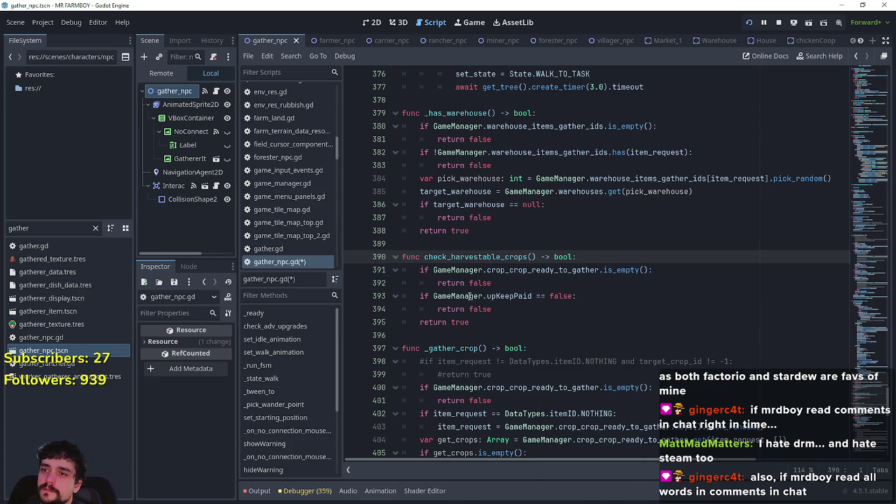
{"action": "scroll", "coordinate": [485, 291], "scroll_direction": "down", "scroll_amount": 1}
{"action": "left_click", "coordinate": [528, 270]}
{"action": "key", "text": "ctrl+s"}
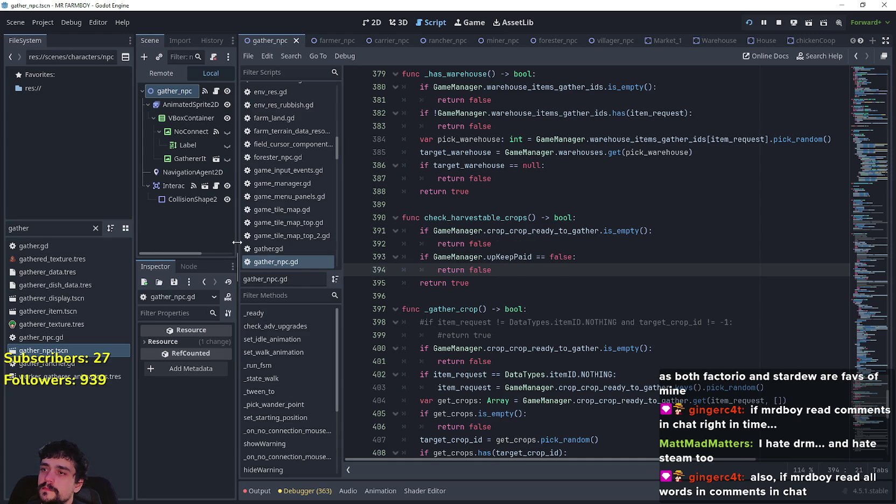
- Widen the docks, clear the Output log, and return to the running MR FARMBOY game
{"action": "left_click_drag", "start_coordinate": [237, 242], "coordinate": [289, 247]}
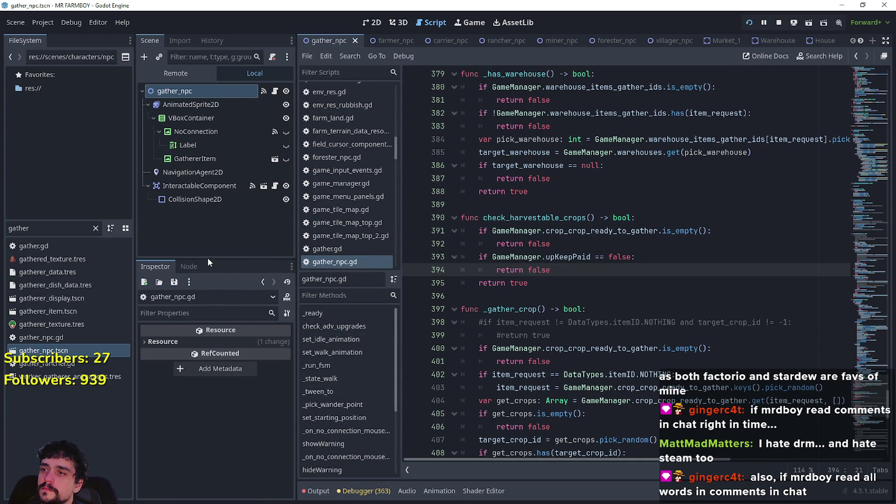
{"action": "left_click", "coordinate": [317, 490]}
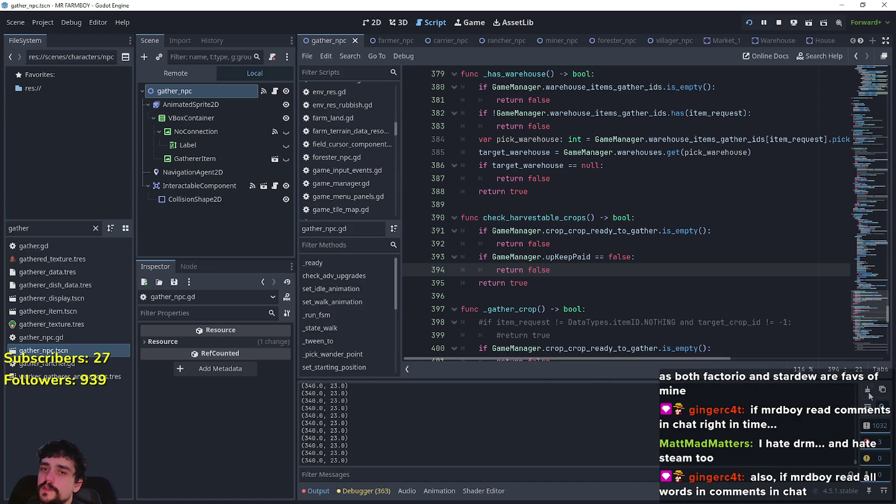
{"action": "left_click", "coordinate": [867, 390]}
{"action": "left_click", "coordinate": [529, 200]}
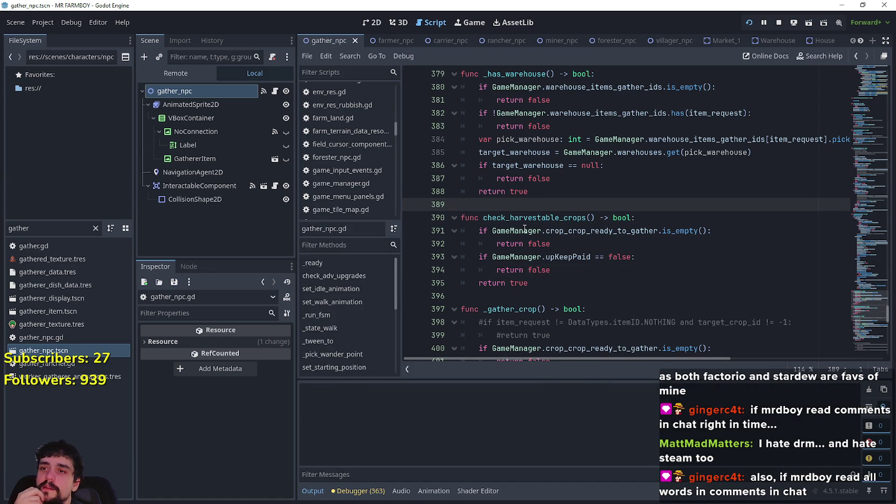
{"action": "key", "text": "alt+Tab"}
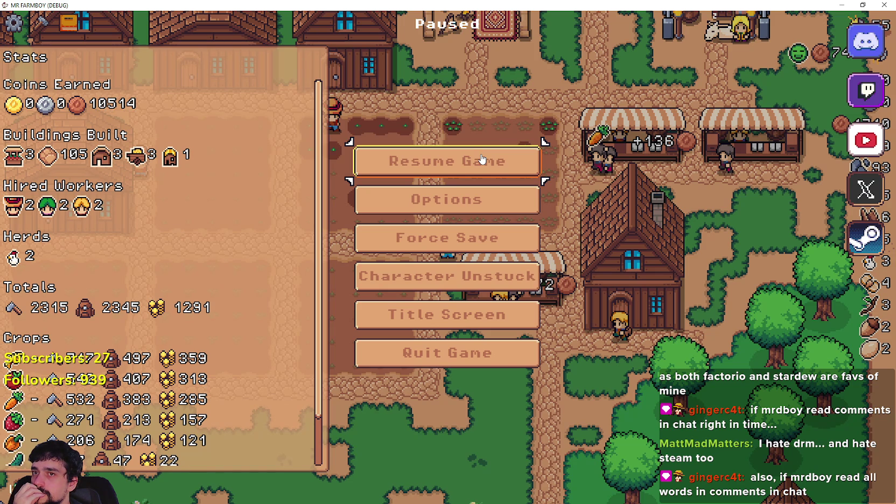
- Resume the paused MR FARMBOY game
{"action": "left_click", "coordinate": [482, 159]}
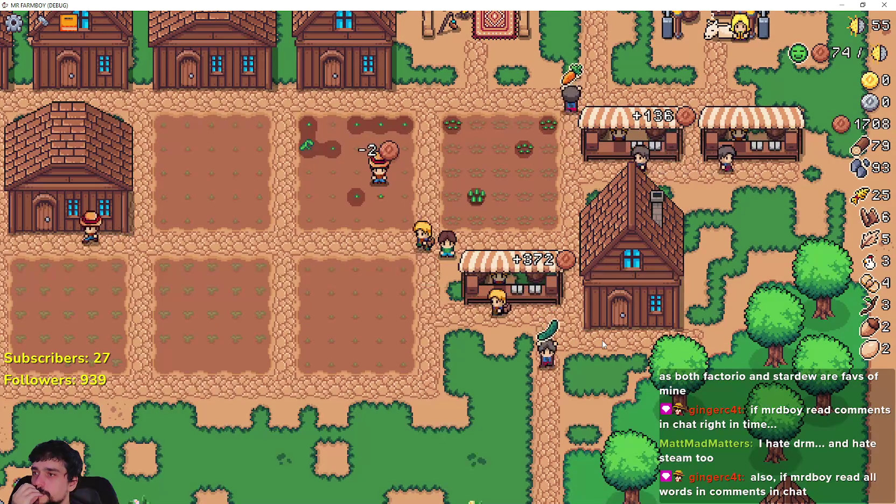
{"action": "scroll", "coordinate": [602, 343], "scroll_direction": "down", "scroll_amount": 5}
{"action": "scroll", "coordinate": [599, 339], "scroll_direction": "up", "scroll_amount": 1}
{"action": "scroll", "coordinate": [598, 334], "scroll_direction": "up", "scroll_amount": 2}
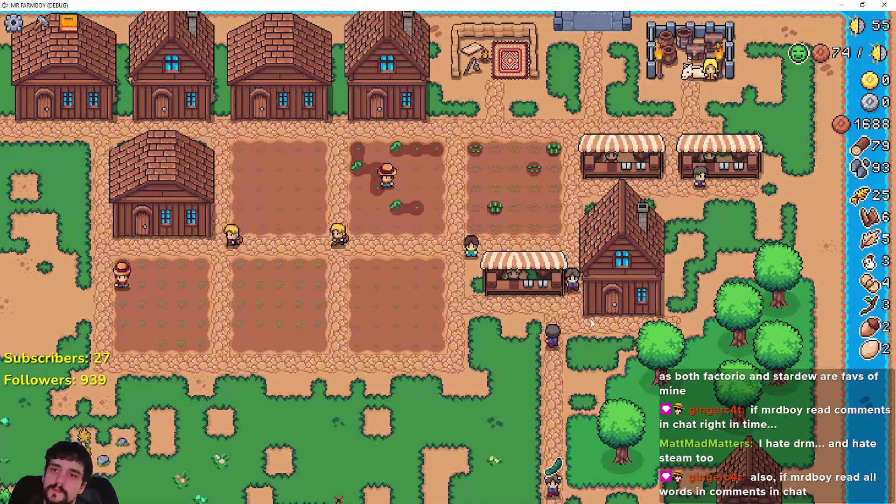
{"action": "scroll", "coordinate": [590, 323], "scroll_direction": "down", "scroll_amount": 4}
{"action": "scroll", "coordinate": [590, 324], "scroll_direction": "up", "scroll_amount": 3}
- Quit the game session and relaunch the project with F5
{"action": "key", "text": "Escape"}
{"action": "left_click", "coordinate": [523, 365]}
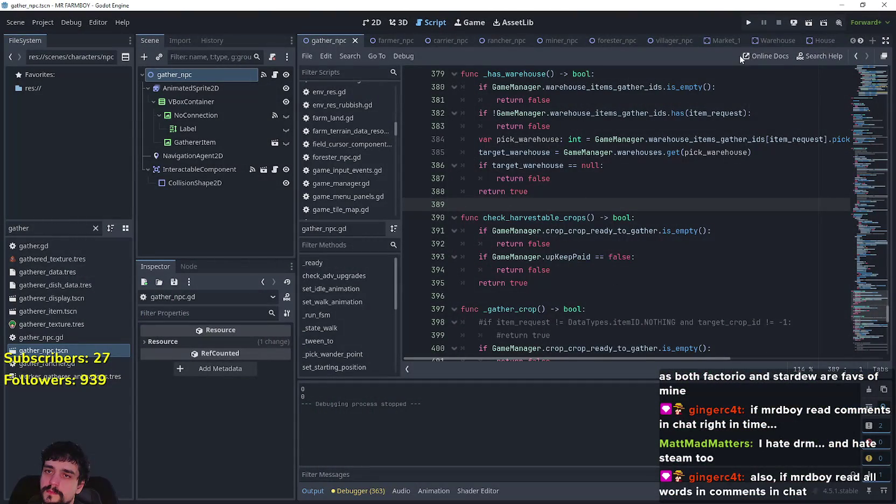
{"action": "key", "text": "F5"}
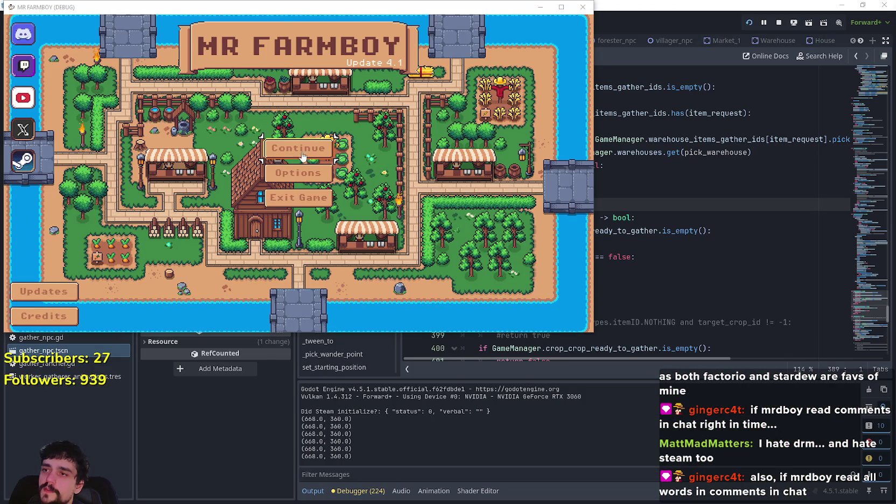
- Load a saved farm and enlarge the game window to full screen
{"action": "left_click", "coordinate": [302, 156]}
{"action": "scroll", "coordinate": [315, 162], "scroll_direction": "down", "scroll_amount": 4}
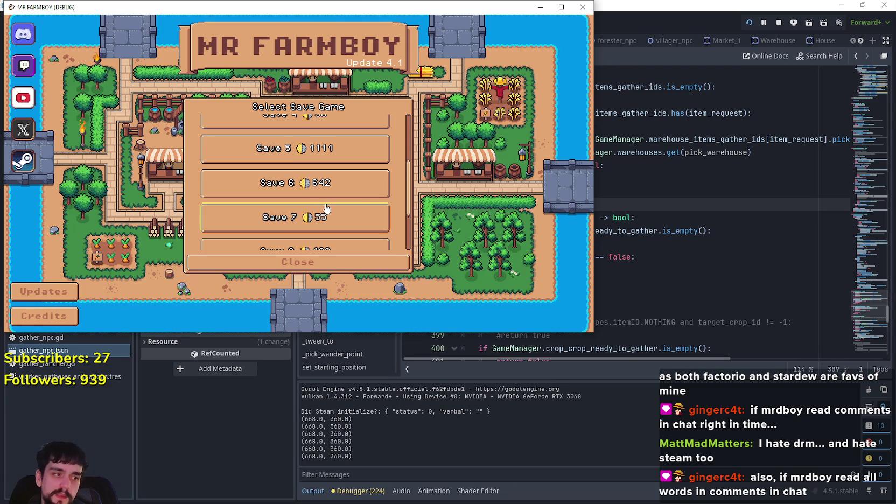
{"action": "scroll", "coordinate": [330, 206], "scroll_direction": "down", "scroll_amount": 1}
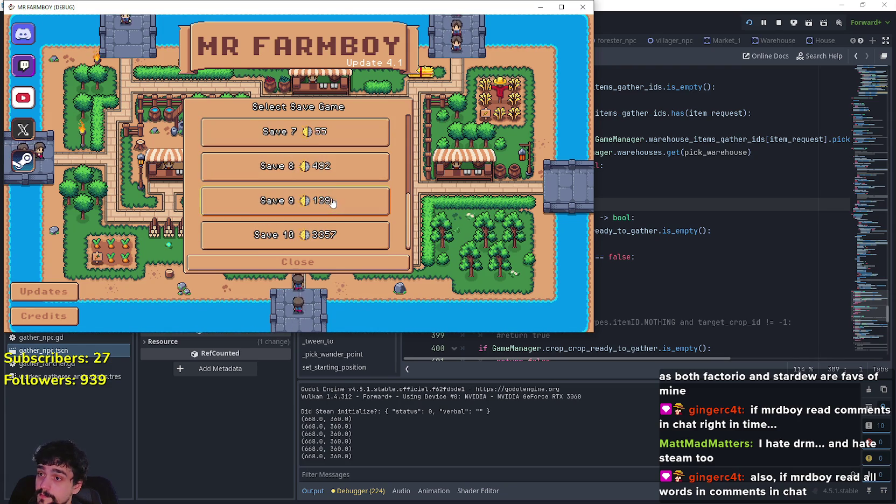
{"action": "left_click", "coordinate": [271, 133]}
{"action": "left_click", "coordinate": [275, 139]}
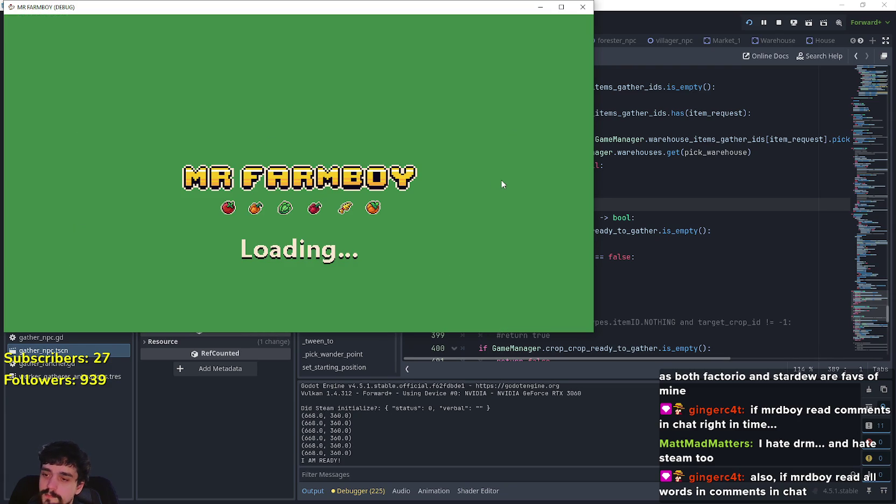
{"action": "left_click", "coordinate": [640, 209]}
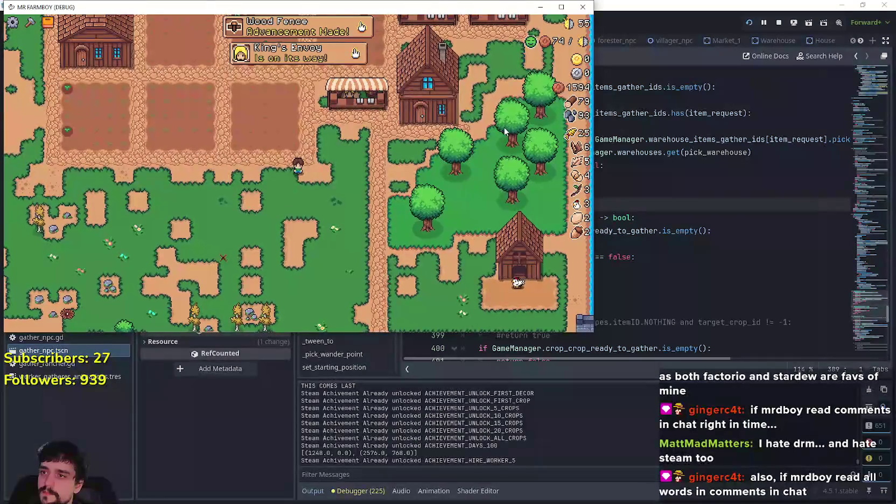
{"action": "left_click", "coordinate": [560, 8]}
- Browse the Advancements crops and workers tabs, then briefly open and close the market window
{"action": "key", "text": "Tab"}
{"action": "left_click", "coordinate": [680, 69]}
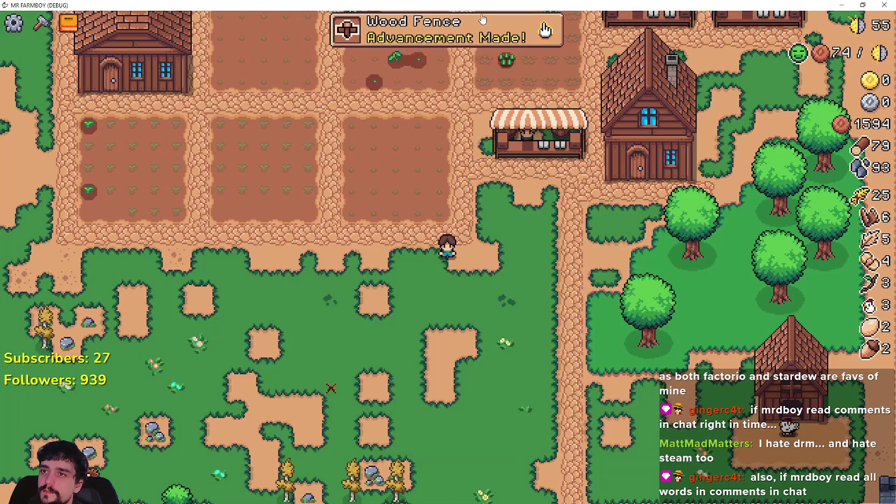
{"action": "key", "text": "Tab"}
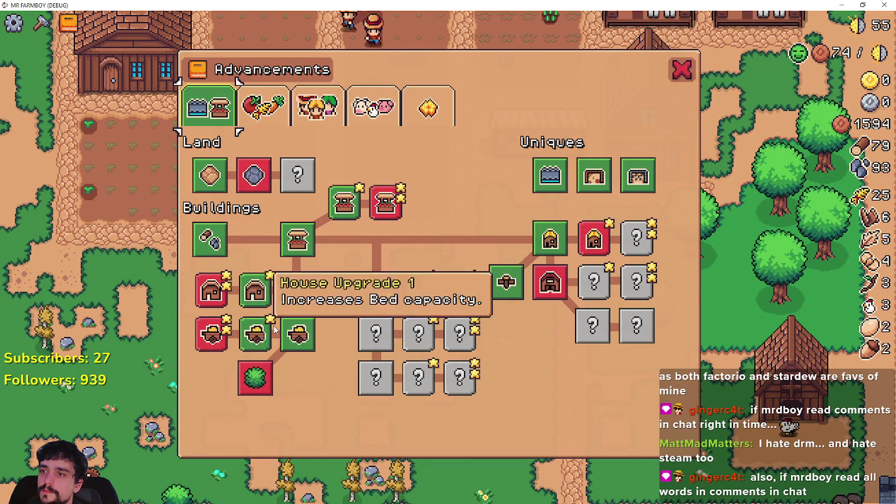
{"action": "left_click", "coordinate": [242, 127]}
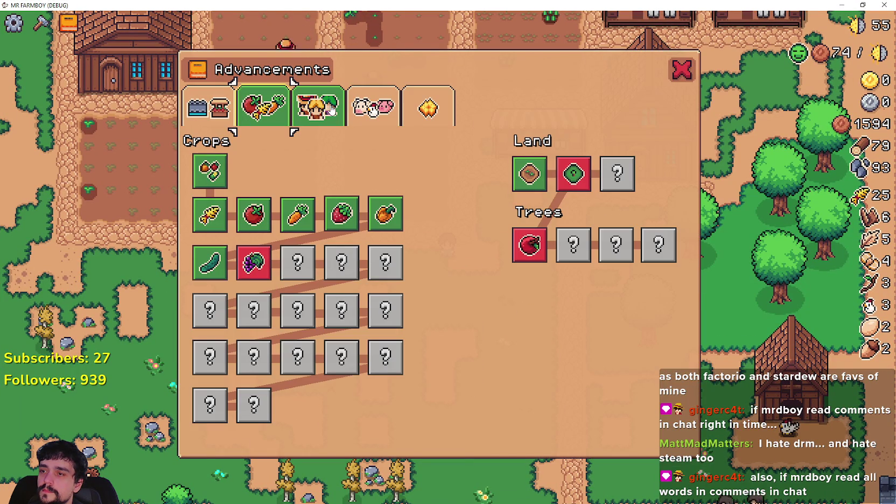
{"action": "left_click", "coordinate": [331, 110]}
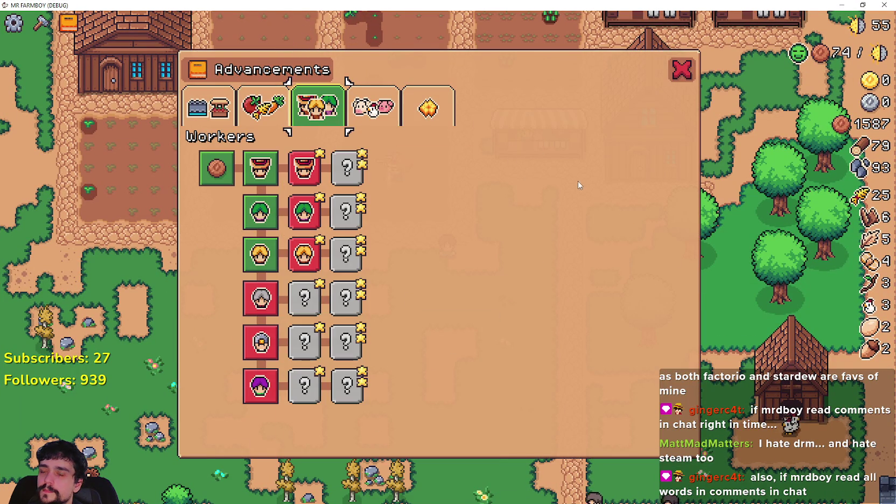
{"action": "left_click", "coordinate": [681, 70]}
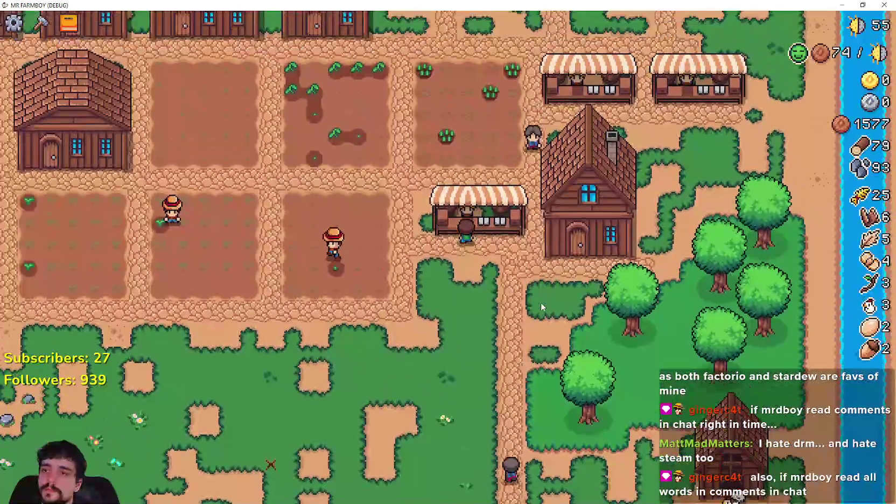
{"action": "left_click", "coordinate": [471, 235]}
{"action": "left_click", "coordinate": [590, 257]}
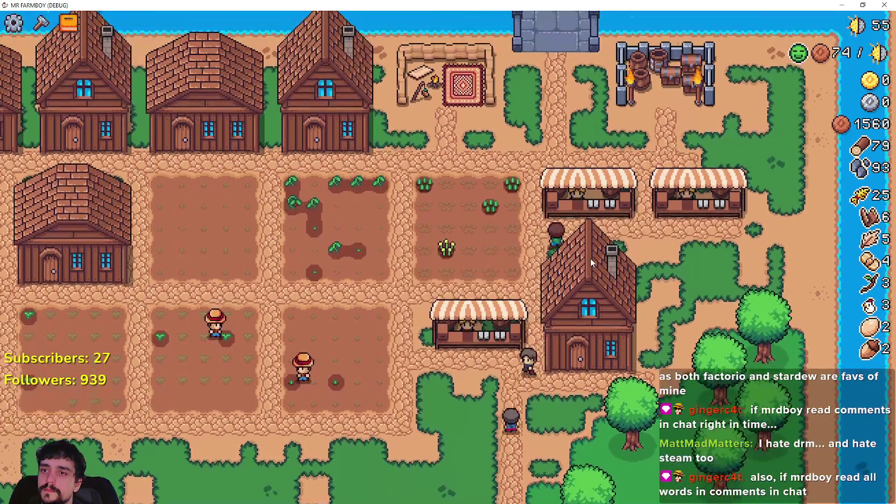
- Open the market's sell slots, then enter and leave the house to check workers and beds
{"action": "left_click", "coordinate": [590, 257]}
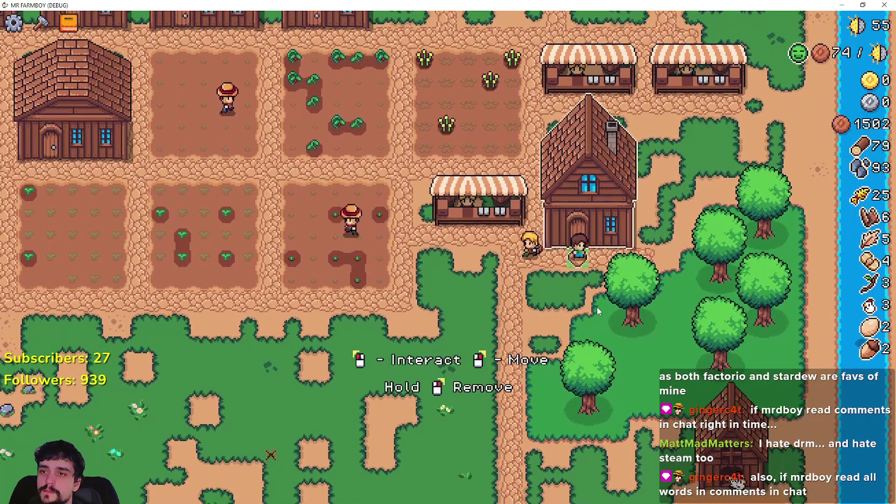
{"action": "key", "text": "e"}
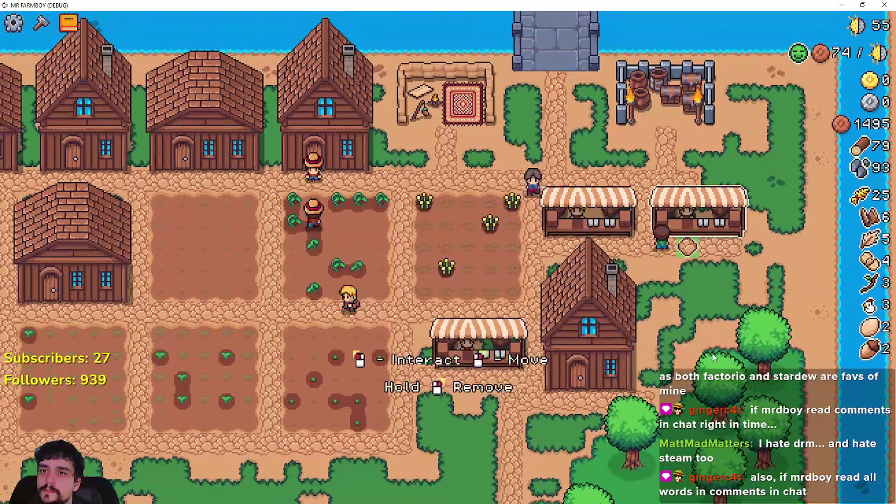
{"action": "key", "text": "e"}
{"action": "scroll", "coordinate": [548, 278], "scroll_direction": "down", "scroll_amount": 2}
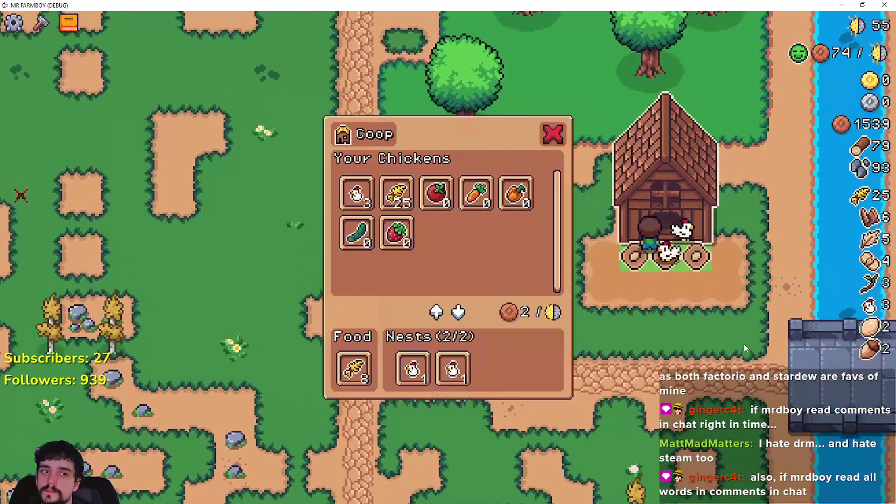
- Read the Wheat feed slot's info in the Coop window
{"action": "mouse_move", "coordinate": [406, 199]}
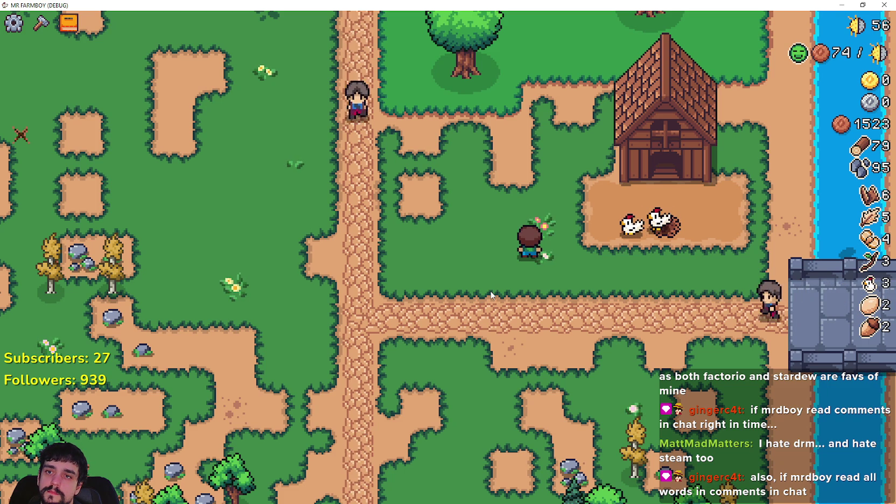
- Walk the farmer through the coop yard, past a tree and onto the path
{"action": "key", "text": "w+a"}
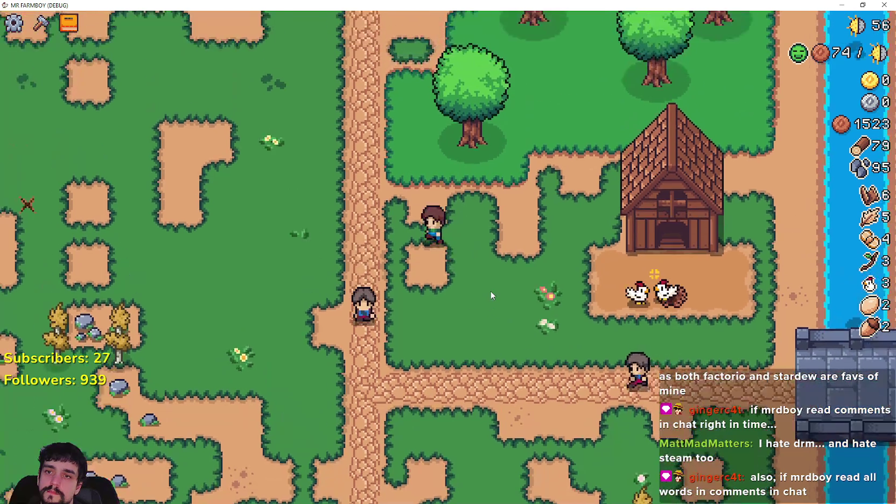
{"action": "key", "text": "d"}
{"action": "scroll", "coordinate": [667, 339], "scroll_direction": "up", "scroll_amount": 3}
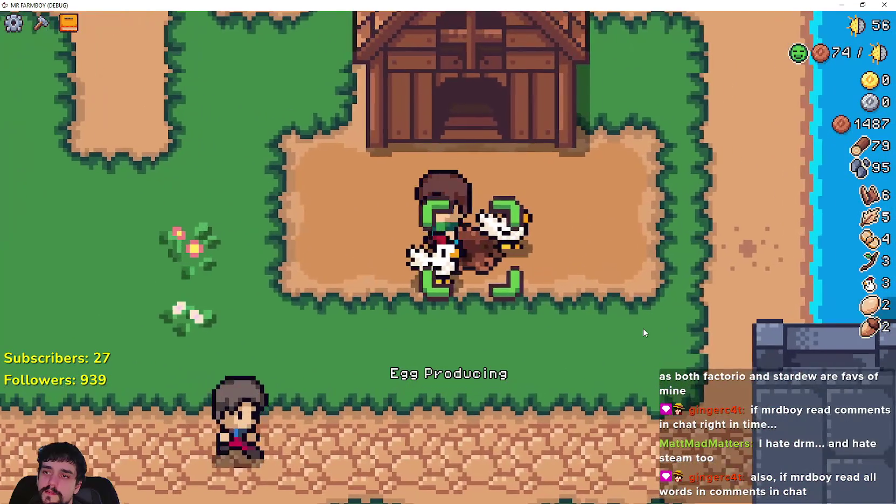
{"action": "key", "text": "w+a"}
{"action": "scroll", "coordinate": [640, 328], "scroll_direction": "down", "scroll_amount": 3}
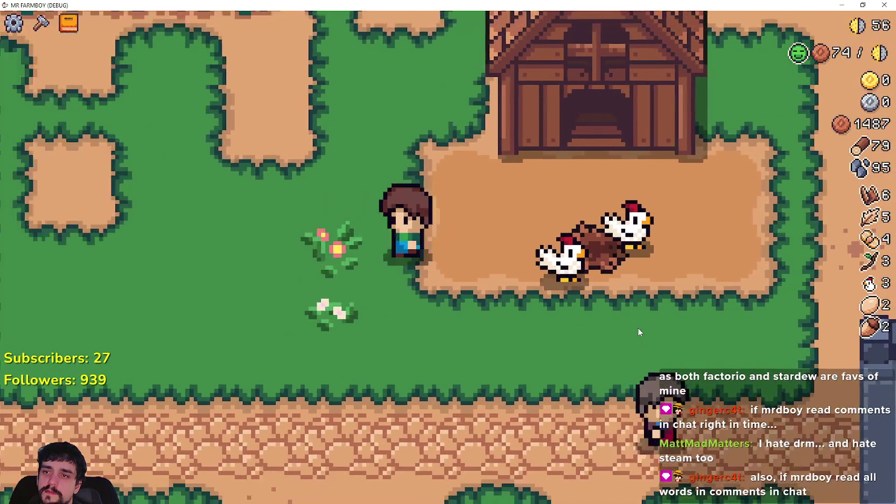
{"action": "scroll", "coordinate": [626, 327], "scroll_direction": "down", "scroll_amount": 3}
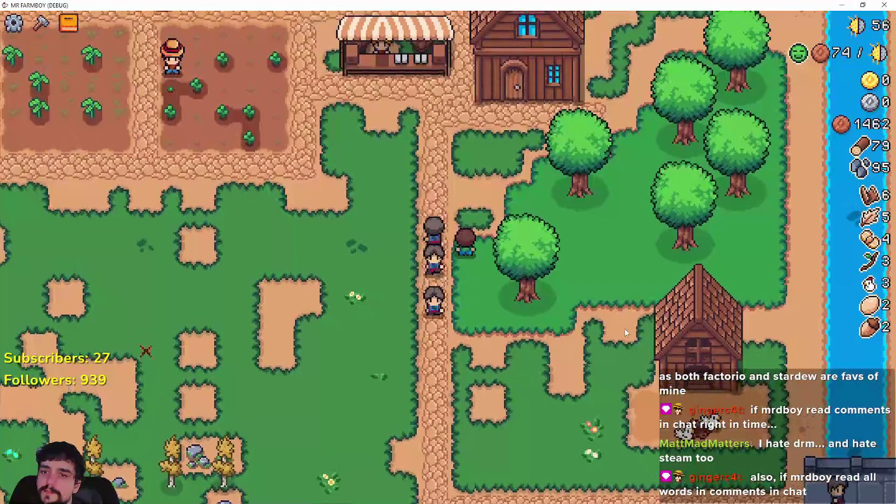
{"action": "key", "text": "s"}
{"action": "key", "text": "a"}
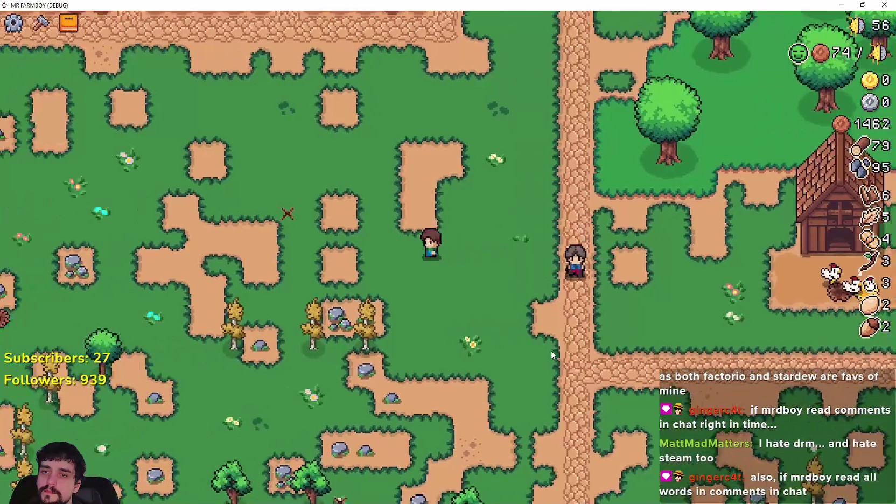
- Walk the farmer across the grass and around the farm plots
{"action": "key", "text": "w+d"}
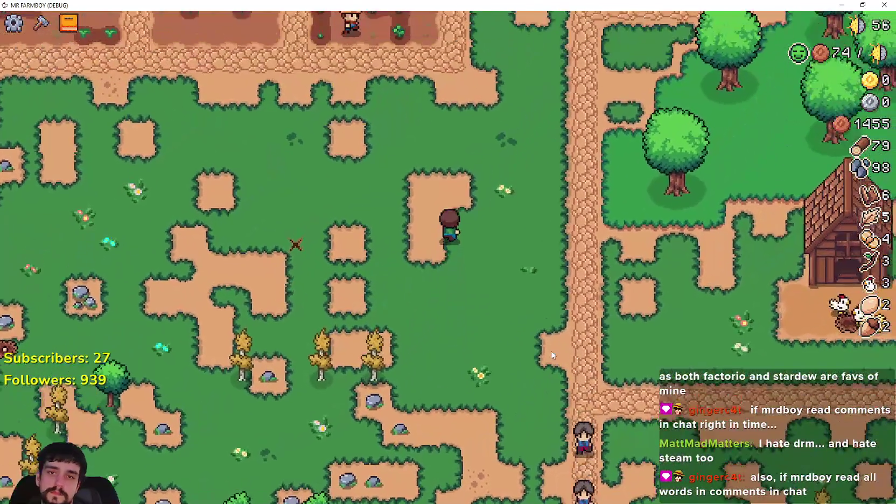
{"action": "key", "text": "w"}
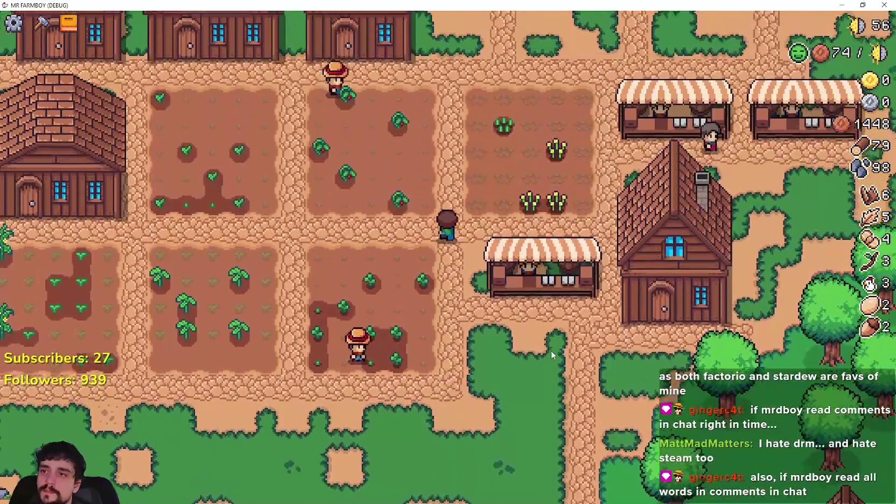
{"action": "key", "text": "w+a"}
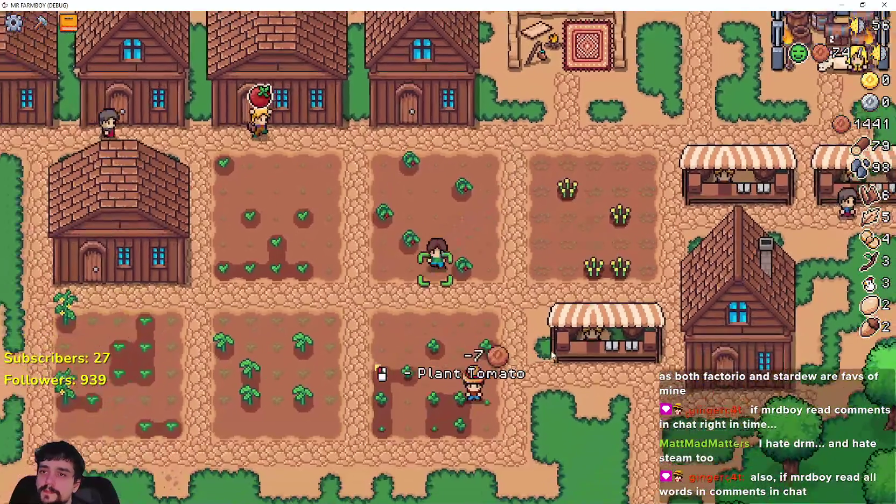
{"action": "key", "text": "s+a"}
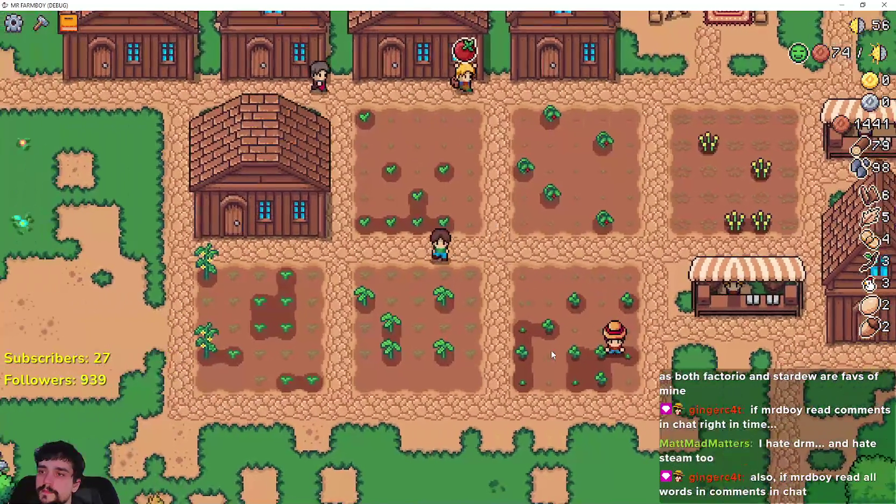
{"action": "key", "text": "s+d"}
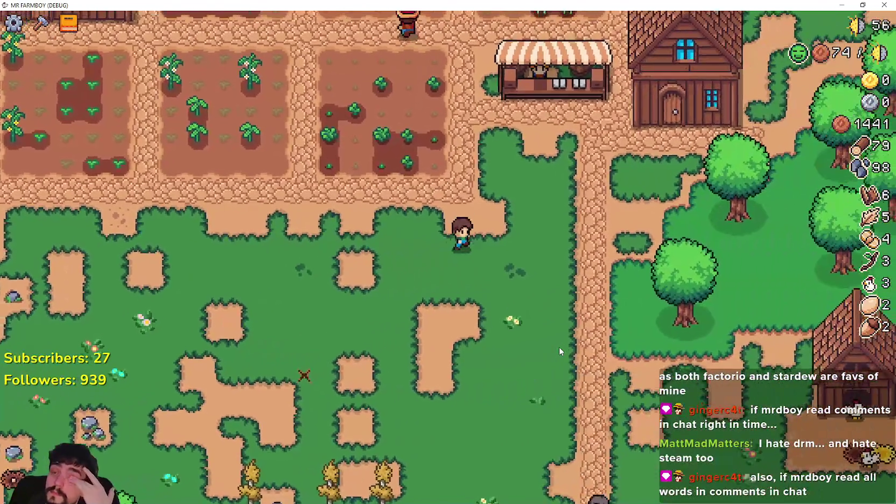
{"action": "key", "text": "w+d"}
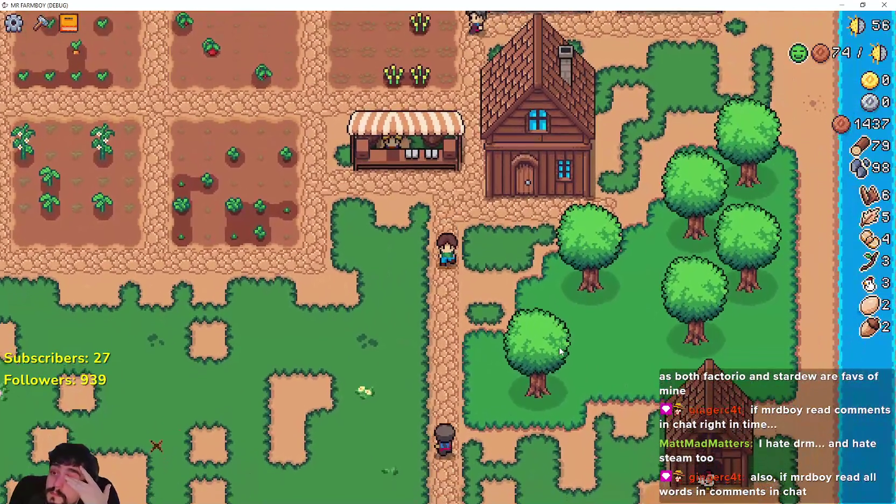
{"action": "key", "text": "s"}
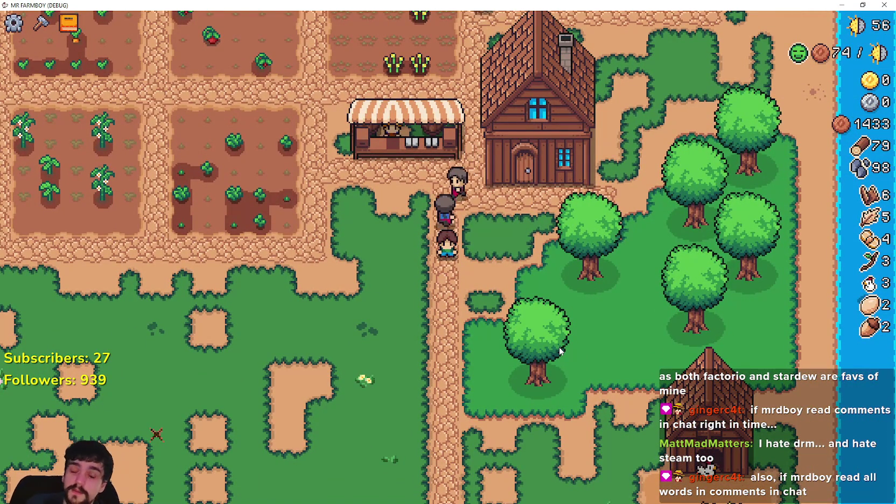
- Toggle the Crafting list closed and walk the farmer north to the market stall
{"action": "key", "text": "c"}
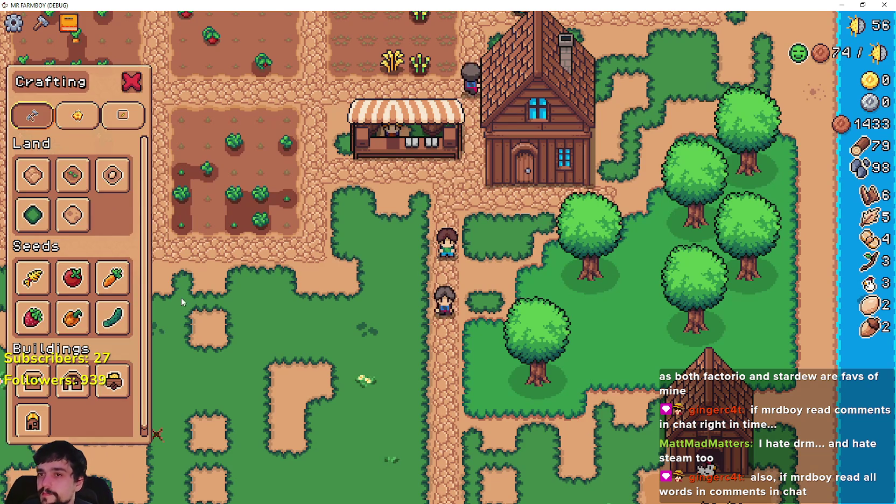
{"action": "key", "text": "s+d"}
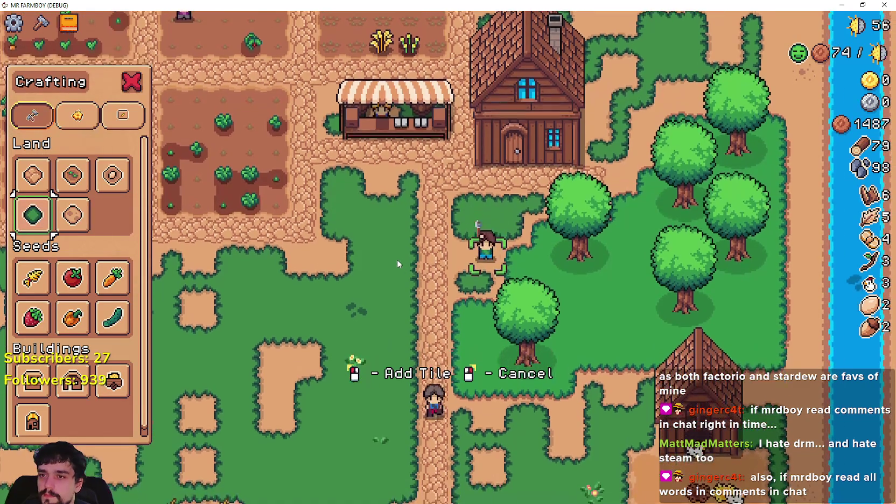
{"action": "key", "text": "d"}
{"action": "key", "text": "w"}
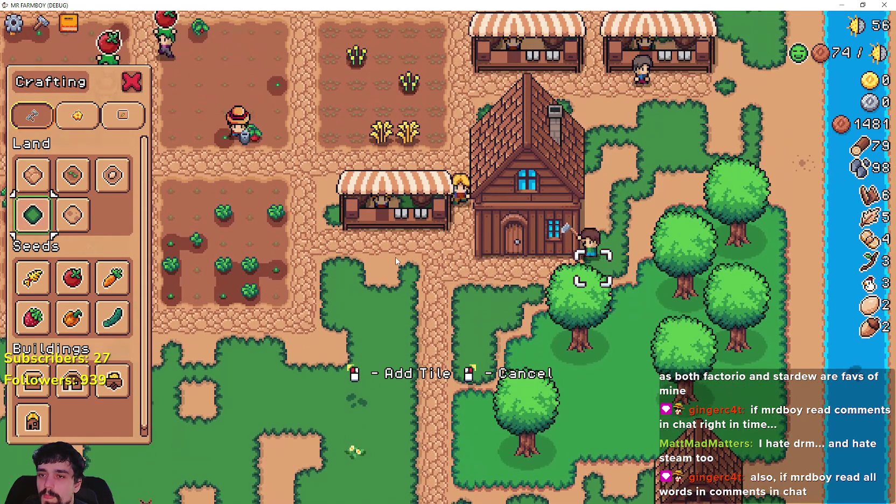
{"action": "key", "text": "c"}
{"action": "key", "text": "w"}
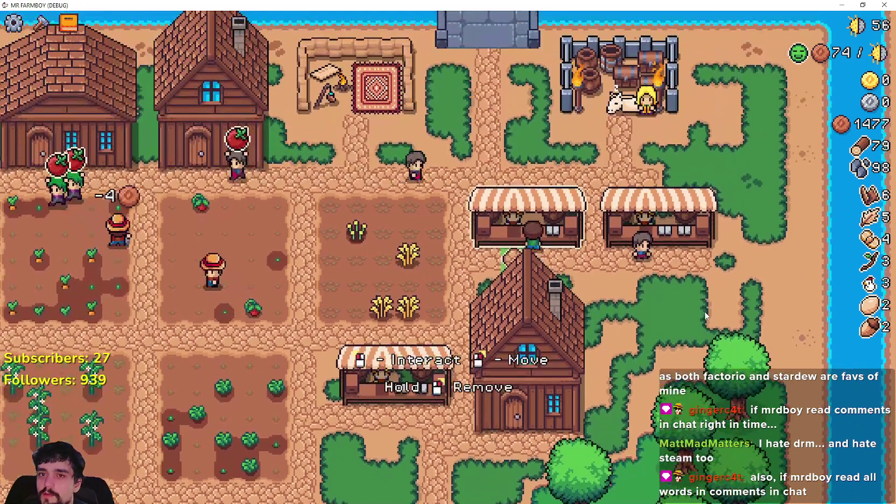
{"action": "key", "text": "e"}
- Close the market and open Advancements on the Crops tree, briefly checking the first tab
{"action": "key", "text": "Escape"}
{"action": "key", "text": "w"}
{"action": "left_click", "coordinate": [68, 23]}
{"action": "left_click", "coordinate": [262, 106]}
{"action": "left_click", "coordinate": [209, 106]}
{"action": "left_click", "coordinate": [262, 106]}
{"action": "key", "text": "s"}
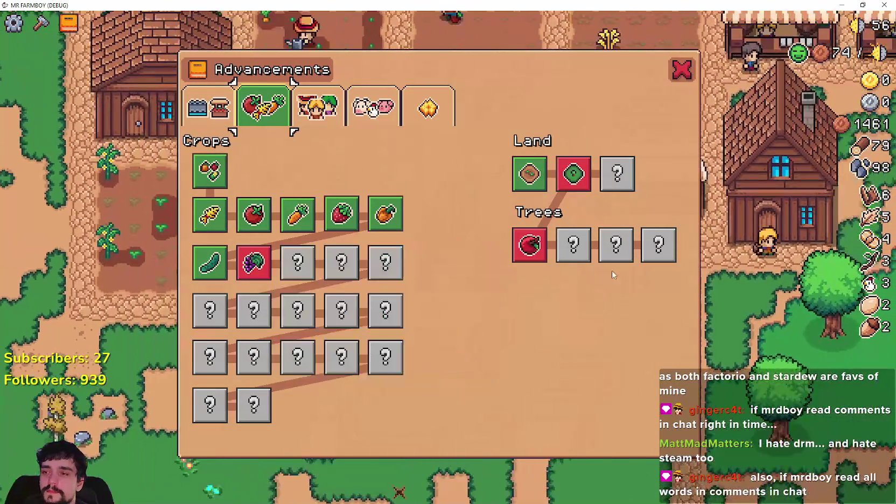
- Close Advancements, walk north-east past the tomato plot, and view the Merchant's Outpost info
{"action": "key", "text": "Escape"}
{"action": "key", "text": "w"}
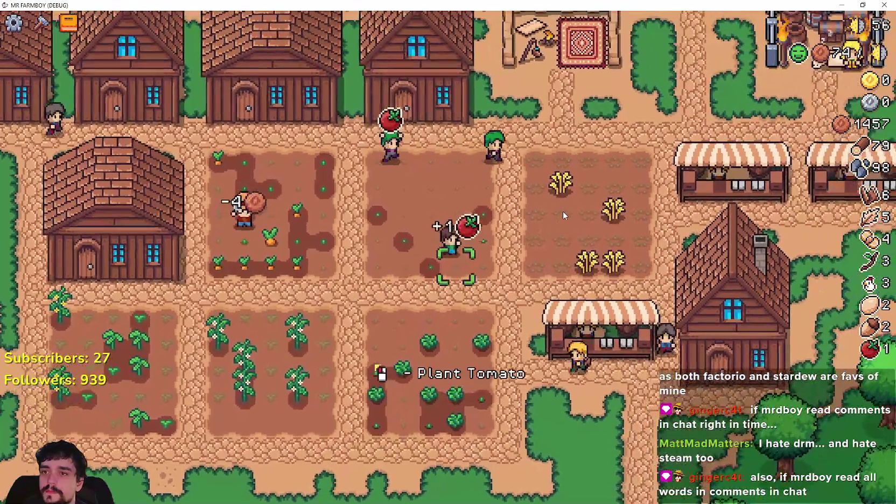
{"action": "key", "text": "w"}
{"action": "key", "text": "d"}
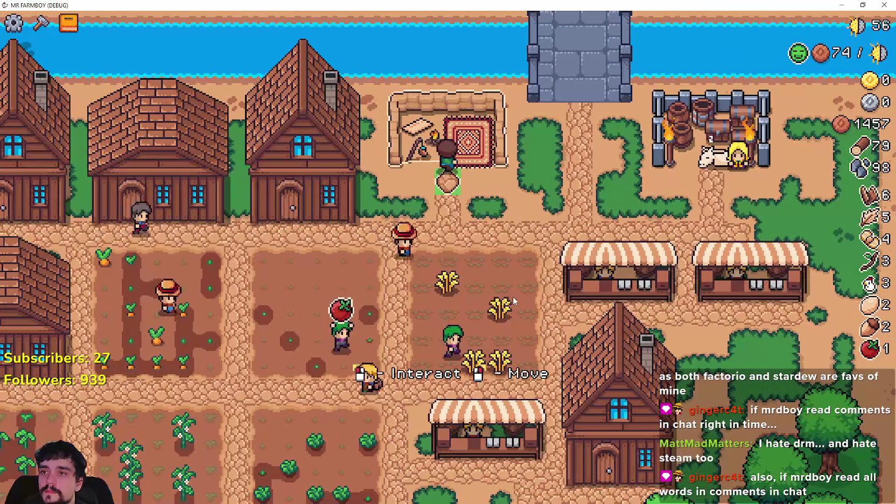
{"action": "left_click", "coordinate": [513, 301]}
{"action": "key", "text": "Escape"}
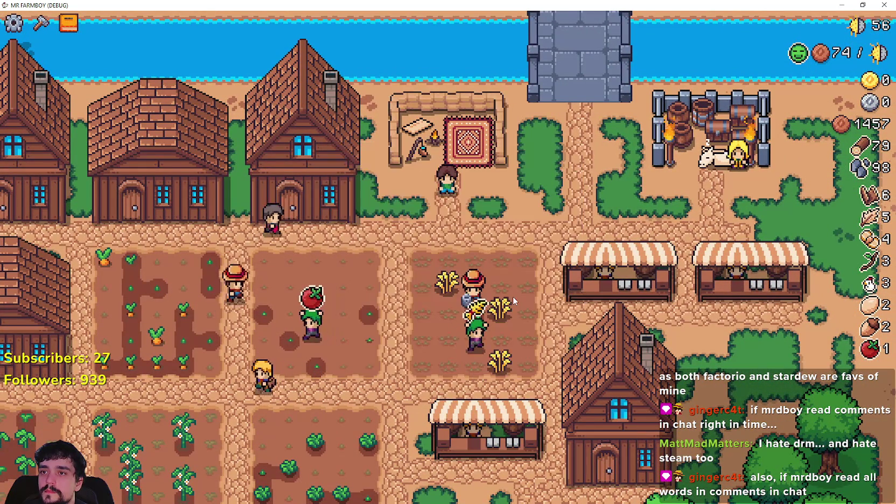
- Walk left to the house door and open its workers and upgrades panel
{"action": "scroll", "coordinate": [506, 284], "scroll_direction": "up", "scroll_amount": 2}
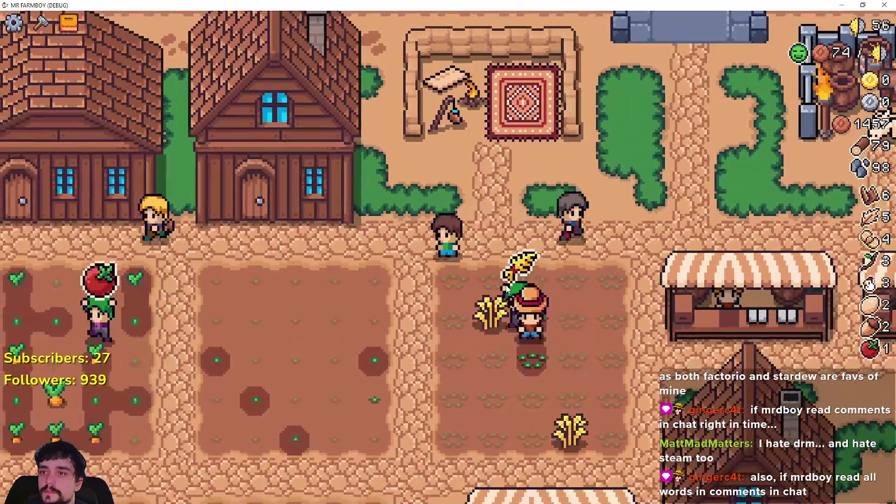
{"action": "scroll", "coordinate": [506, 288], "scroll_direction": "down", "scroll_amount": 1}
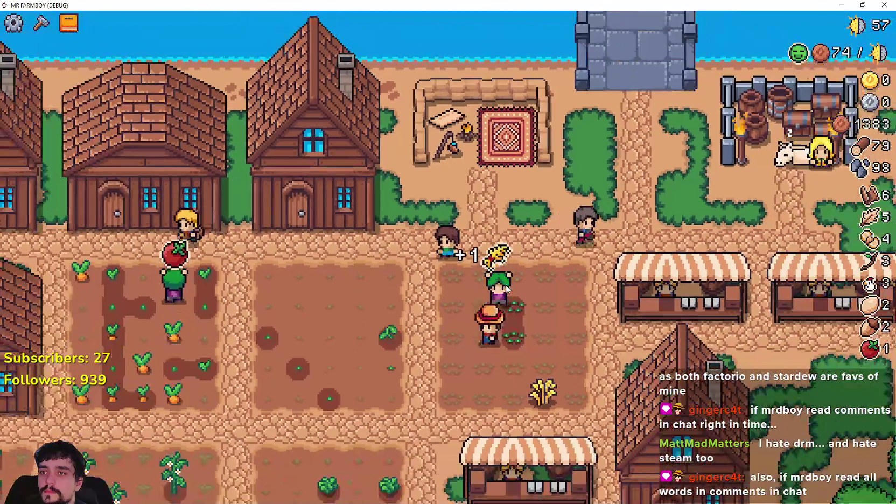
{"action": "key", "text": "a"}
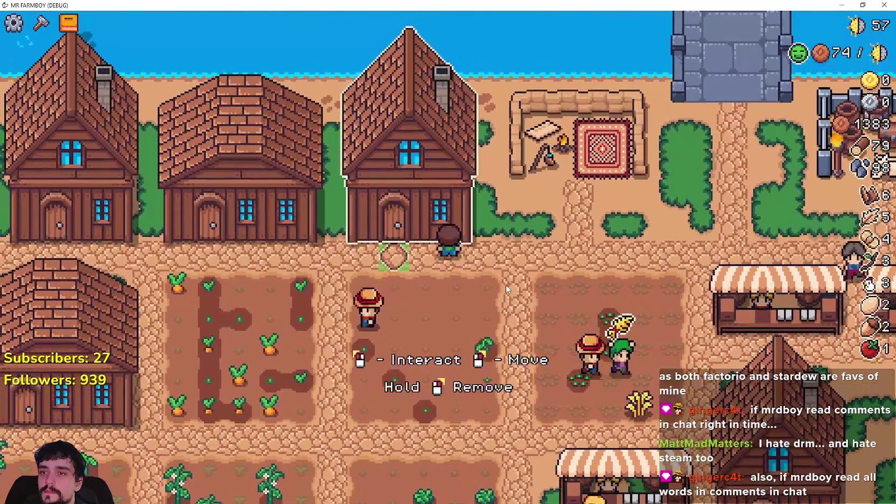
{"action": "left_click", "coordinate": [506, 284]}
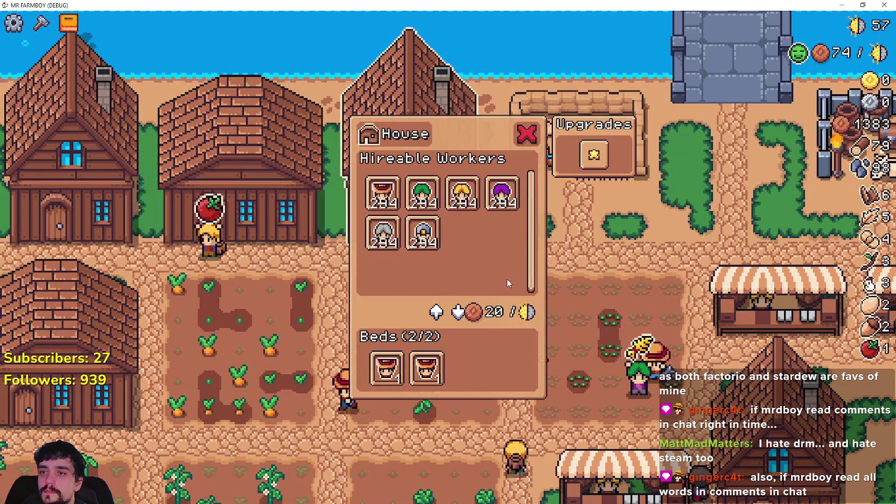
- Check the House upgrade cost, then close the house panel and walk left past the house
{"action": "mouse_move", "coordinate": [620, 153]}
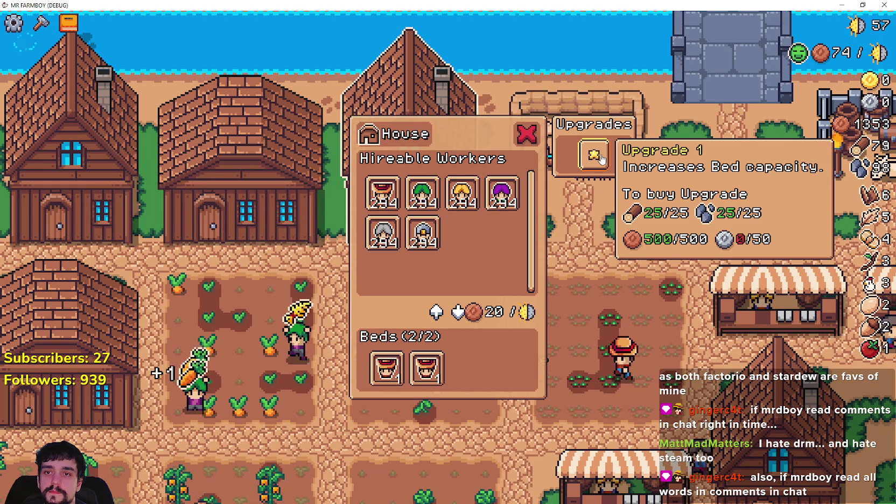
{"action": "key", "text": "a"}
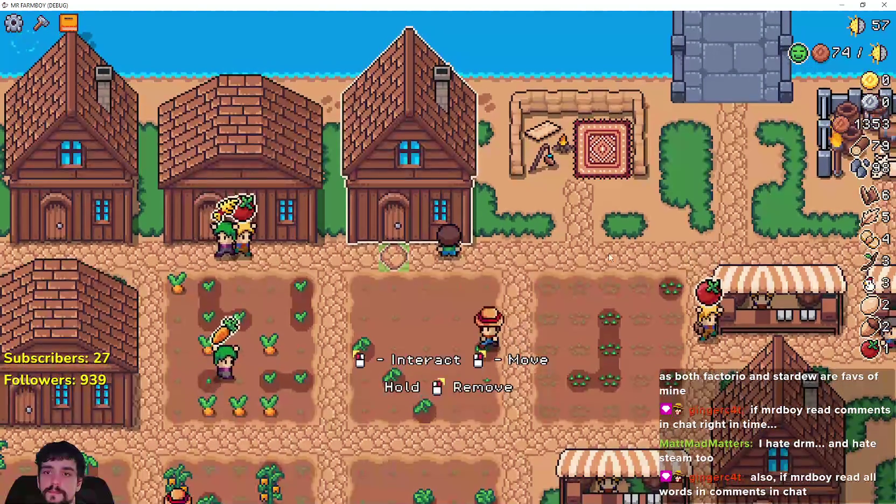
{"action": "key", "text": "e"}
- Check the Warehouse wheat stock, then bring up the Advancements tree for Crops, Land and Trees
{"action": "key", "text": "a"}
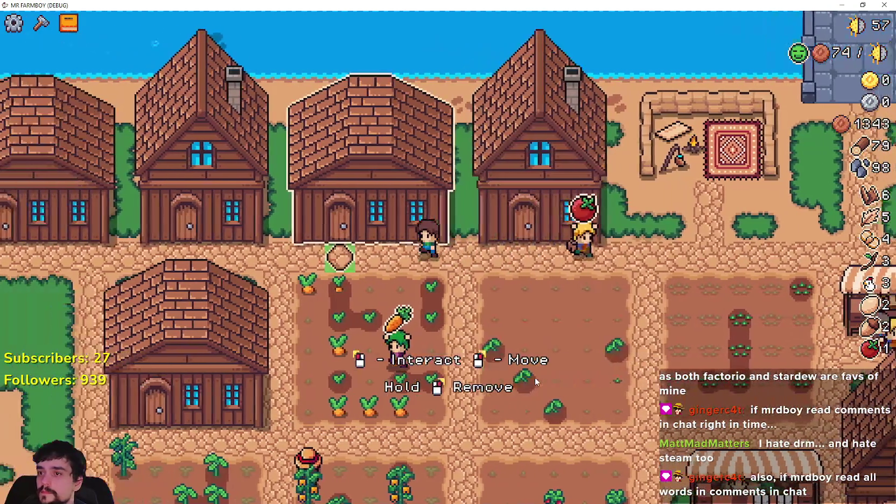
{"action": "key", "text": "e"}
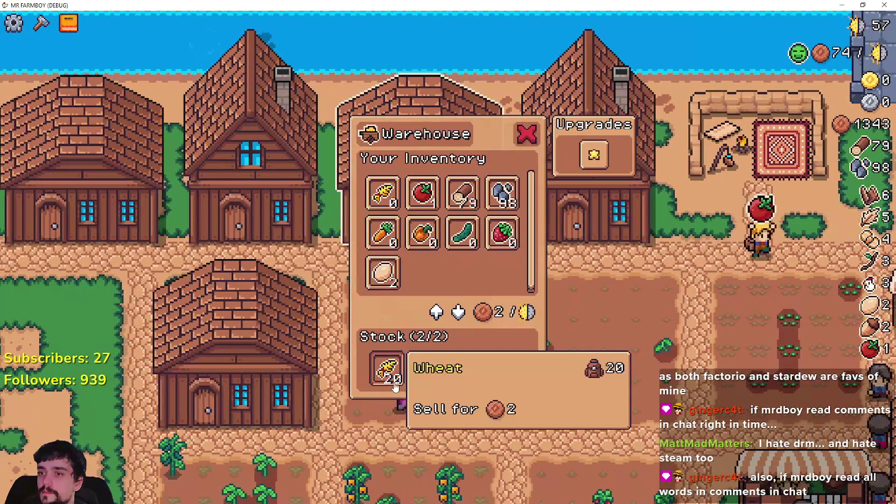
{"action": "key", "text": "Escape"}
{"action": "key", "text": "s"}
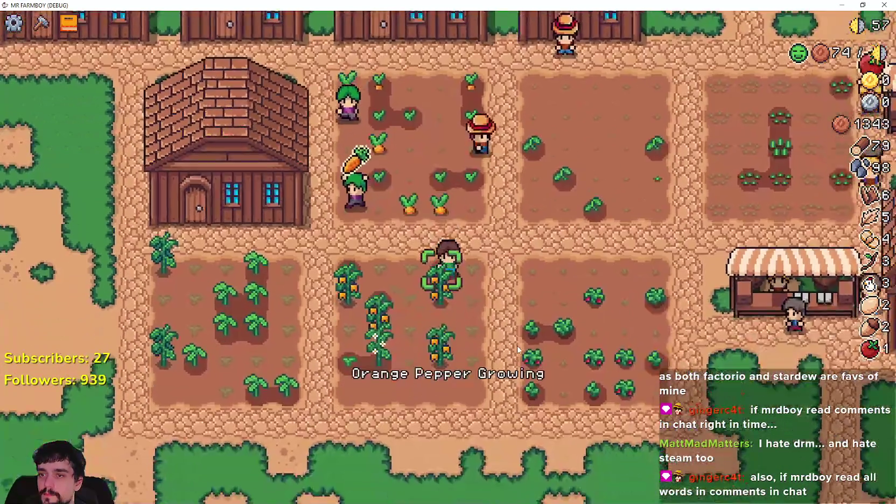
{"action": "key", "text": "Tab"}
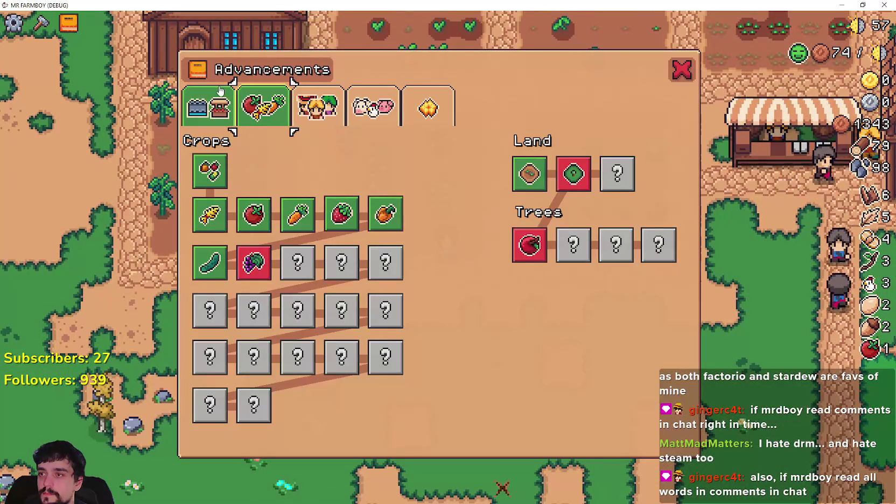
- Review the Buildings and Crops advancement requirements, including the Grapes unlock costs, then close Advancements
{"action": "left_click", "coordinate": [220, 91]}
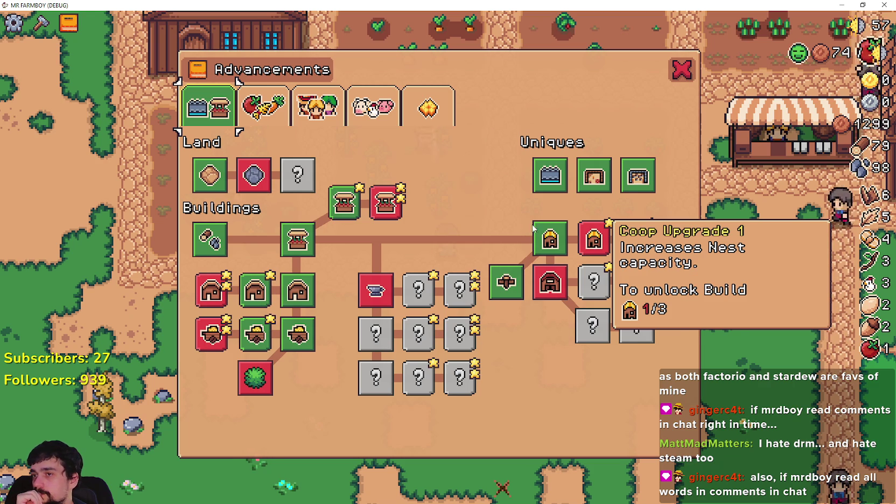
{"action": "left_click", "coordinate": [269, 106]}
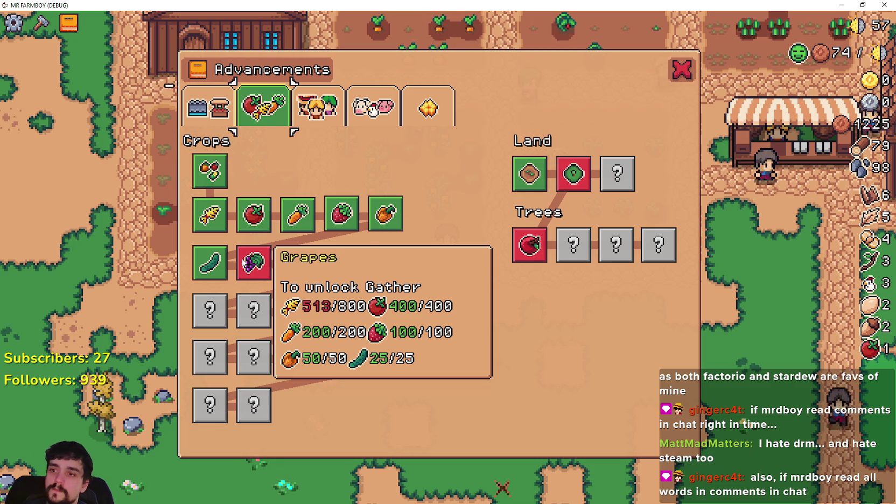
{"action": "key", "text": "Escape"}
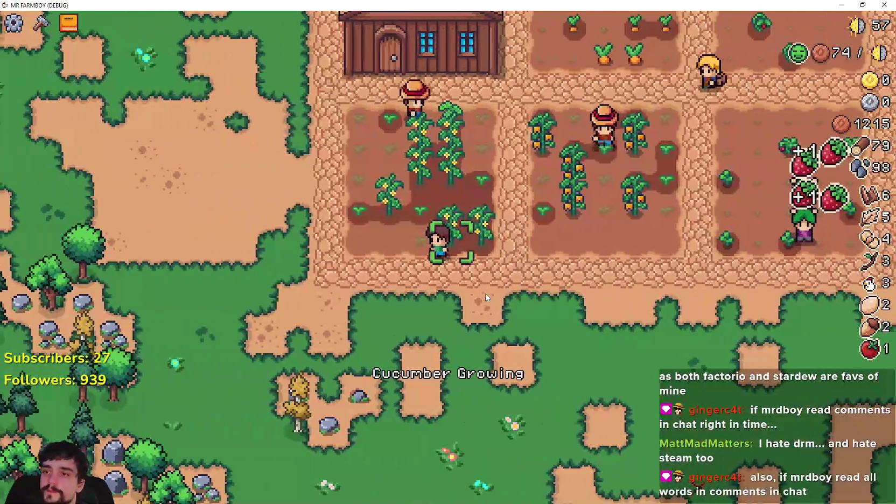
- Walk through the orange pepper field, harvest a carrot, and head into the strawberry field
{"action": "key", "text": "d"}
{"action": "key", "text": "w"}
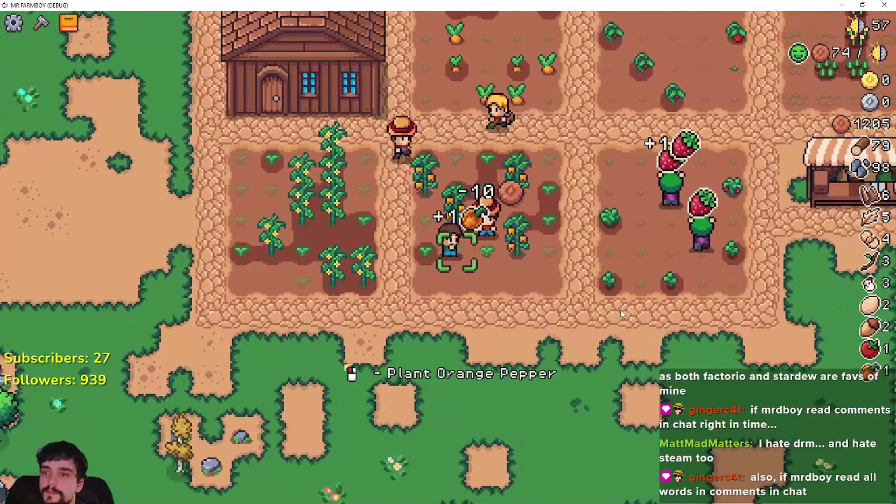
{"action": "key", "text": "w"}
{"action": "key", "text": "d"}
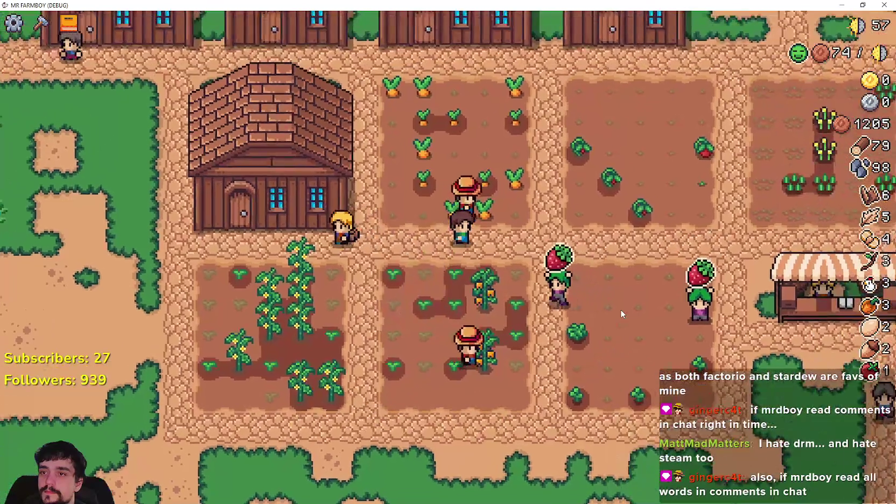
{"action": "key", "text": "d"}
{"action": "key", "text": "s"}
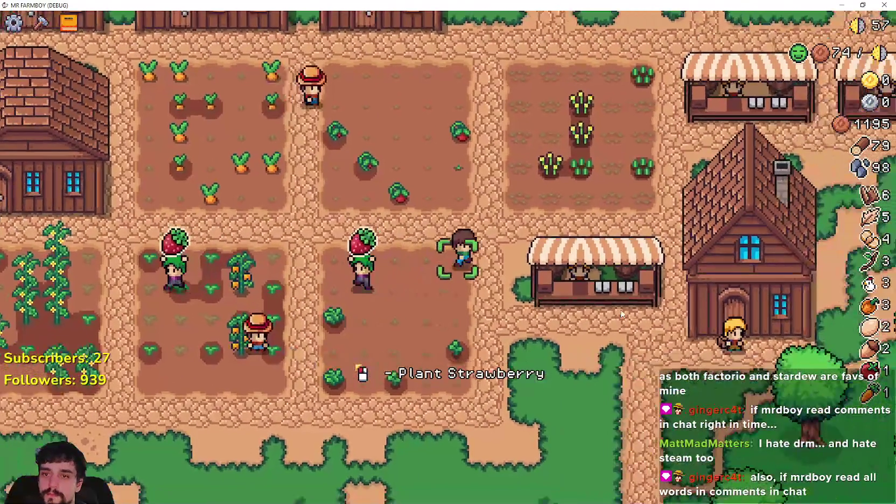
- Walk out onto the grass and mine two stones
{"action": "scroll", "coordinate": [604, 306], "scroll_direction": "down", "scroll_amount": 5}
{"action": "key", "text": "s"}
{"action": "key", "text": "a"}
{"action": "scroll", "coordinate": [484, 269], "scroll_direction": "up", "scroll_amount": 3}
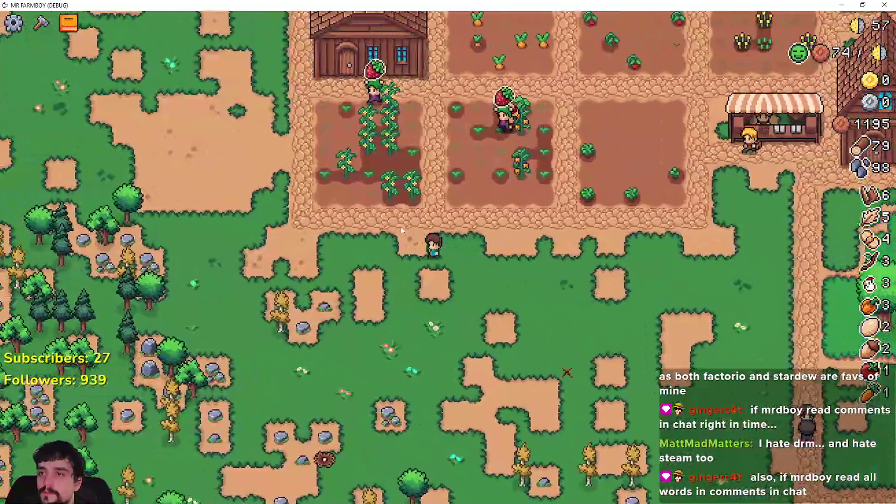
{"action": "key", "text": "a"}
{"action": "key", "text": "s"}
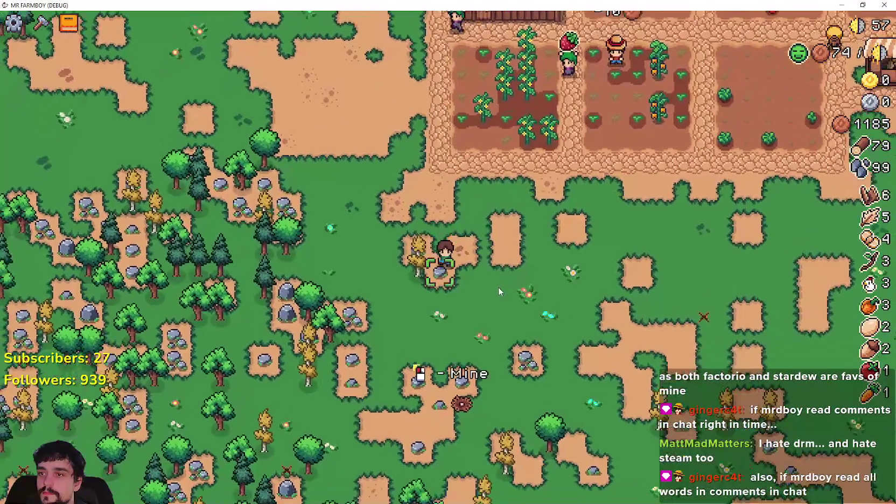
- Walk back up past the farmhouse toward the row of houses
{"action": "key", "text": "w"}
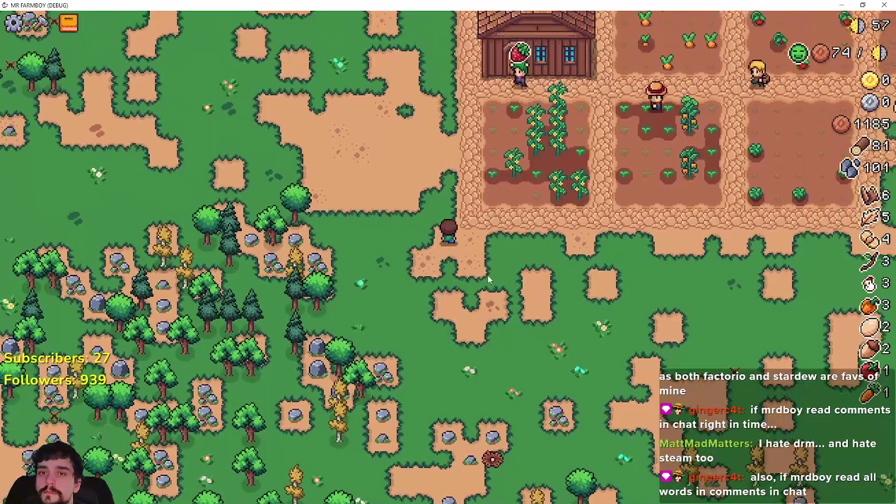
{"action": "scroll", "coordinate": [489, 279], "scroll_direction": "up", "scroll_amount": 3}
{"action": "key", "text": "w"}
{"action": "scroll", "coordinate": [489, 279], "scroll_direction": "down", "scroll_amount": 1}
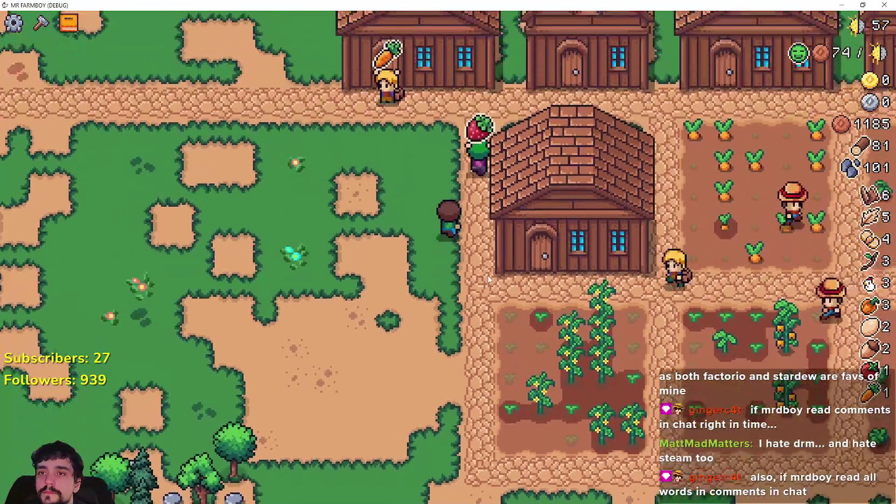
{"action": "key", "text": "w"}
{"action": "key", "text": "w"}
- Harvest the carrot field's right and left columns, then move into the tomato field
{"action": "key", "text": "d"}
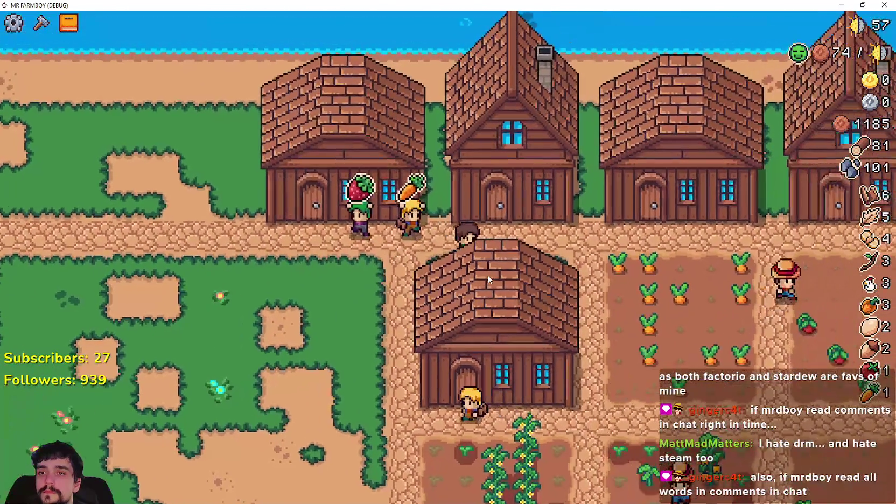
{"action": "key", "text": "d"}
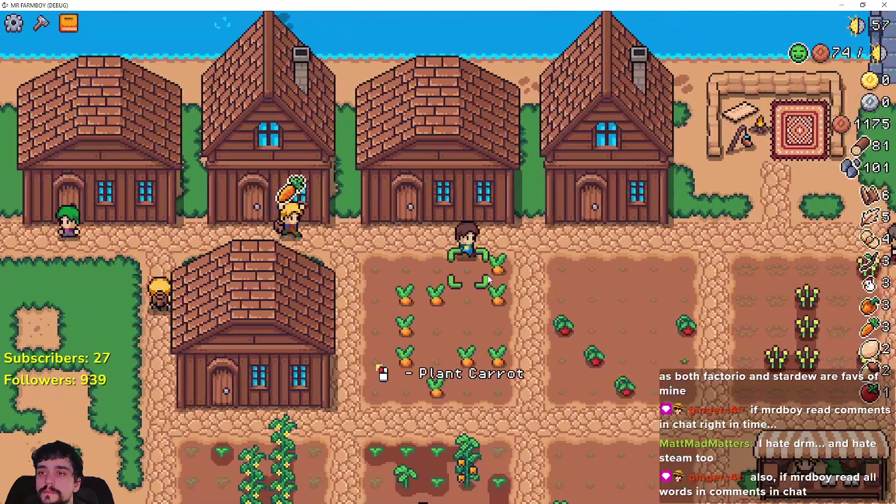
{"action": "key", "text": "s"}
{"action": "key", "text": "a"}
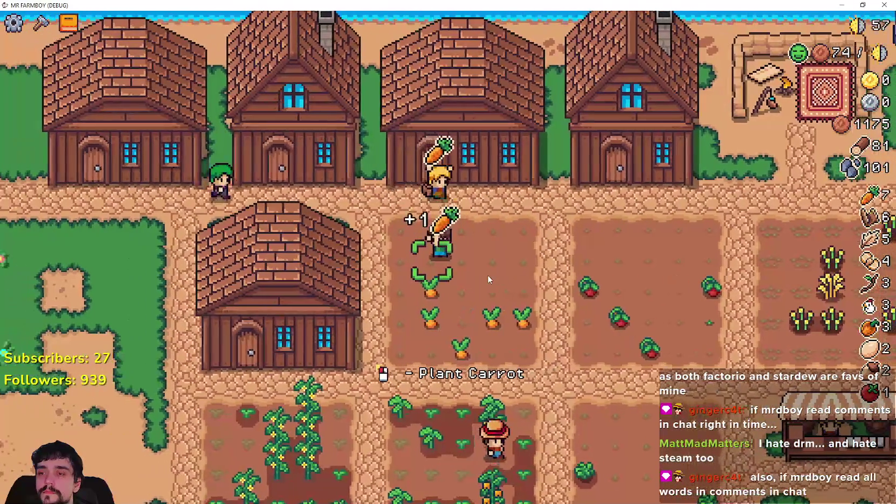
{"action": "key", "text": "s"}
{"action": "key", "text": "d"}
{"action": "key", "text": "d"}
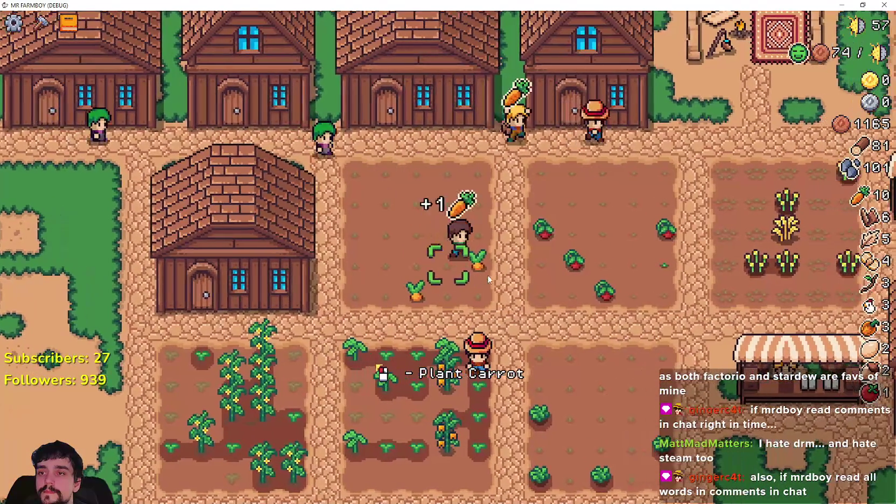
{"action": "key", "text": "s"}
{"action": "key", "text": "d"}
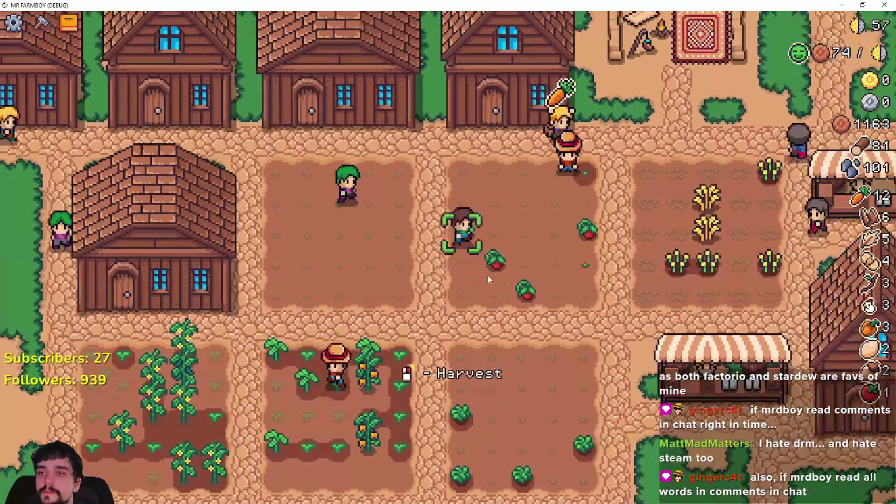
{"action": "key", "text": "d"}
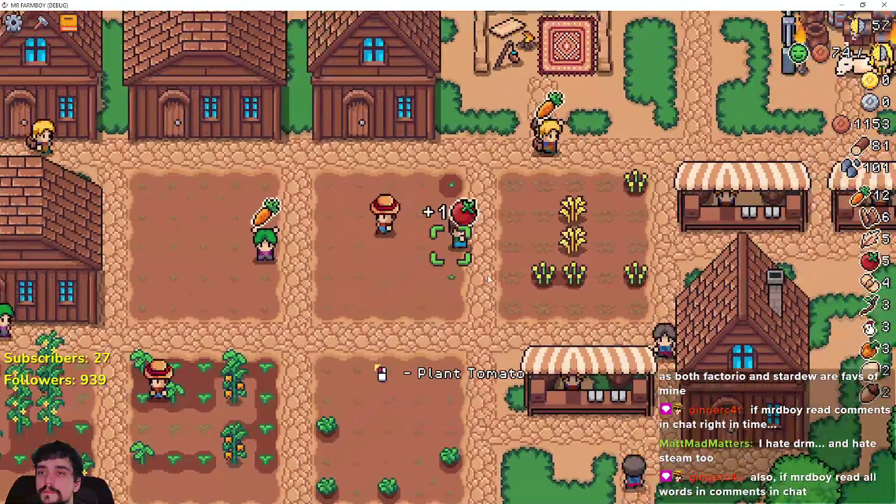
- Harvest the tomato and wheat, then walk the farmer down and left along the path
{"action": "key", "text": "w"}
{"action": "key", "text": "s"}
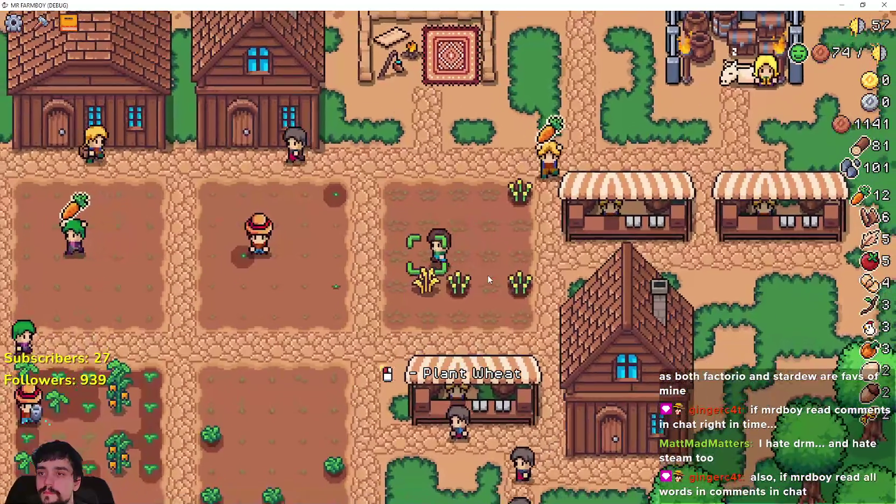
{"action": "key", "text": "a"}
{"action": "key", "text": "s"}
{"action": "key", "text": "a"}
- Bring up the Crafting panel and walk the farmer along the path onto the dirt patch
{"action": "key", "text": "c"}
{"action": "key", "text": "a"}
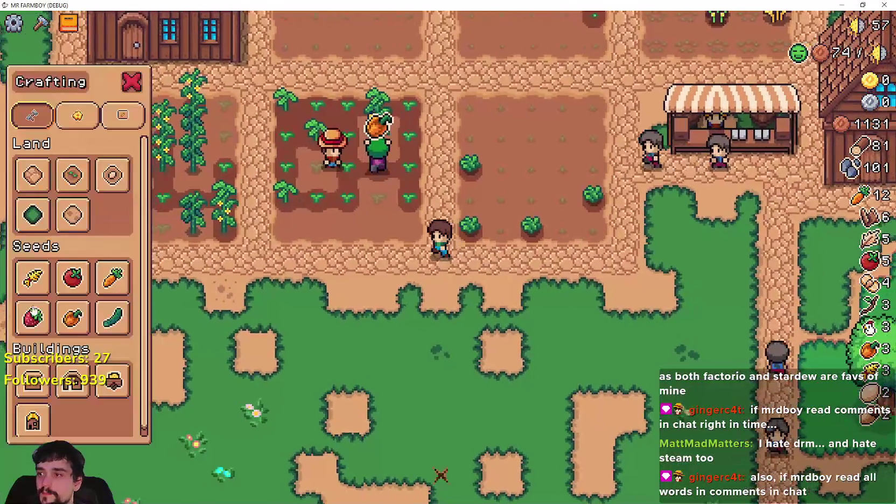
{"action": "scroll", "coordinate": [421, 358], "scroll_direction": "down", "scroll_amount": 5}
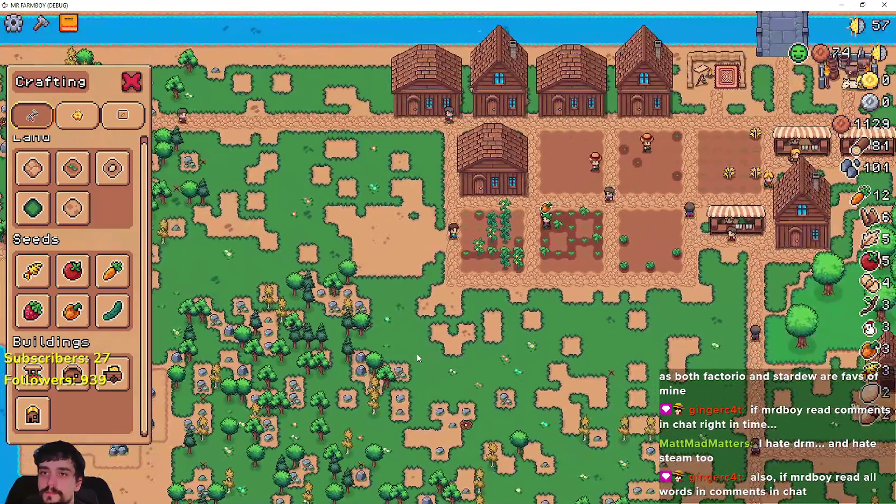
{"action": "key", "text": "d"}
{"action": "key", "text": "s"}
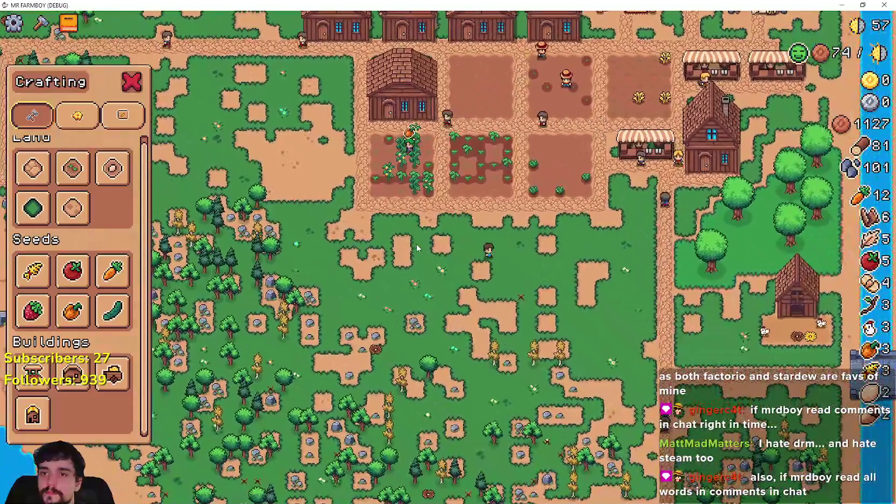
{"action": "key", "text": "a"}
{"action": "scroll", "coordinate": [417, 248], "scroll_direction": "up", "scroll_amount": 5}
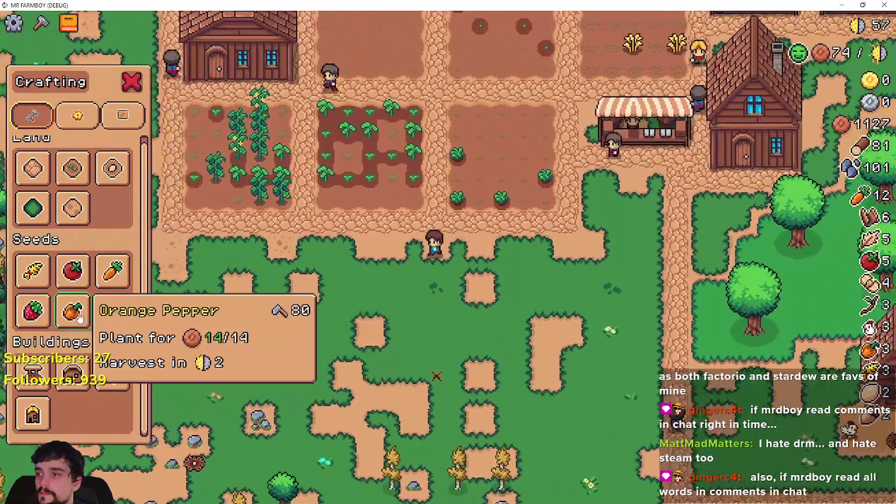
- Glance at the Advancements window and close it again
{"action": "key", "text": "Tab"}
{"action": "key", "text": "Escape"}
{"action": "scroll", "coordinate": [643, 261], "scroll_direction": "down", "scroll_amount": 5}
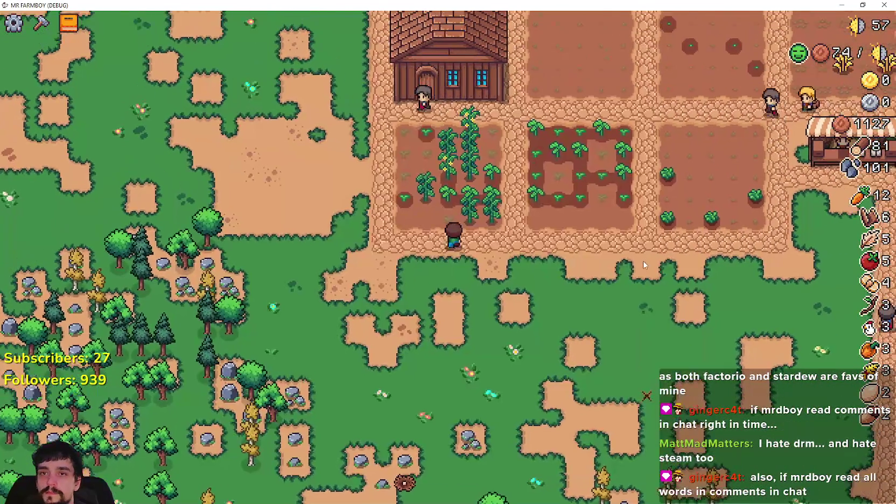
{"action": "scroll", "coordinate": [646, 319], "scroll_direction": "up", "scroll_amount": 5}
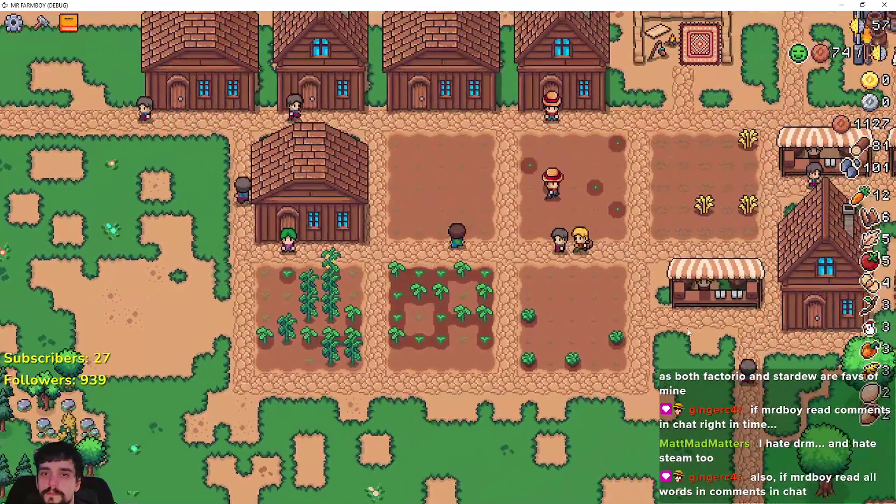
- Walk into the wheat field and water the wheat tiles
{"action": "key", "text": "d"}
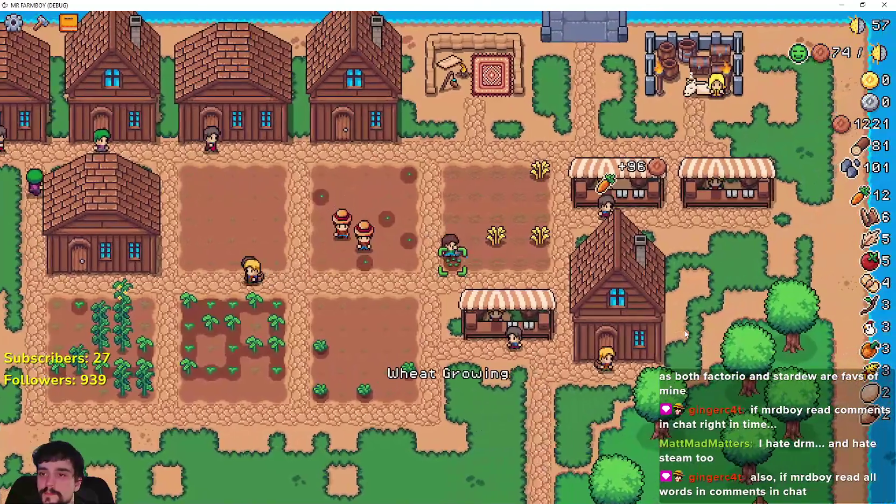
{"action": "key", "text": "d"}
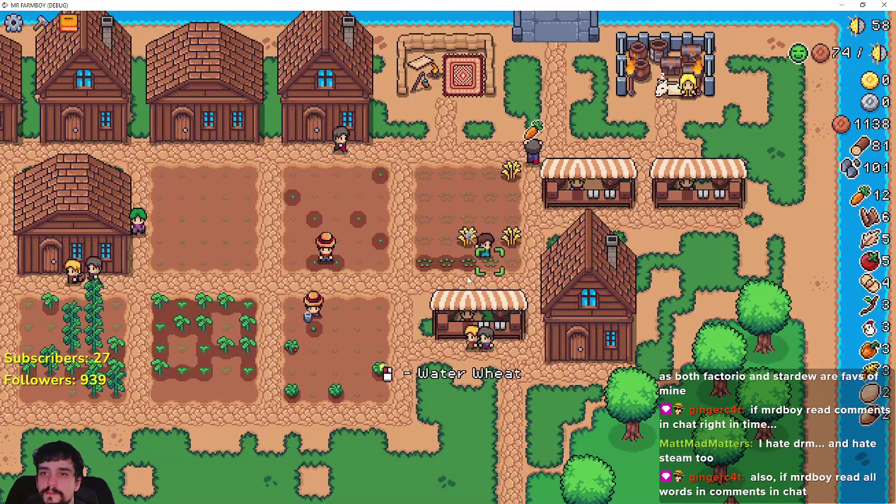
{"action": "key", "text": "w"}
{"action": "key", "text": "a"}
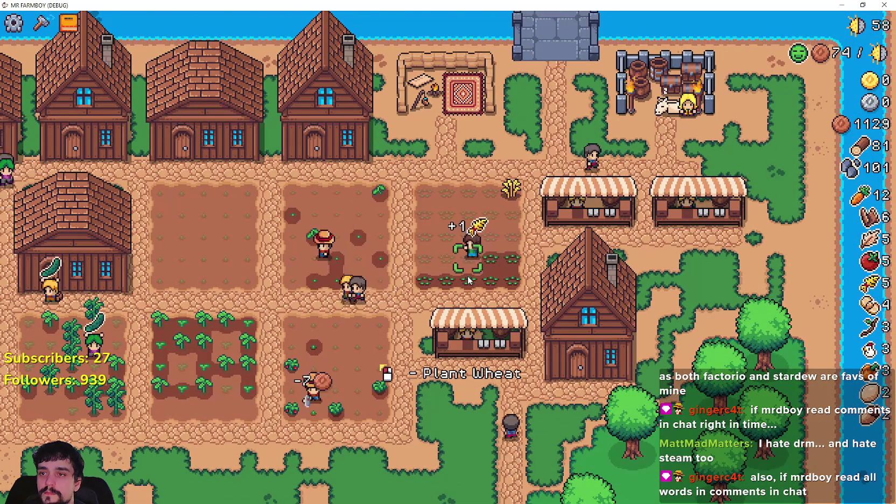
{"action": "key", "text": "w"}
{"action": "key", "text": "a"}
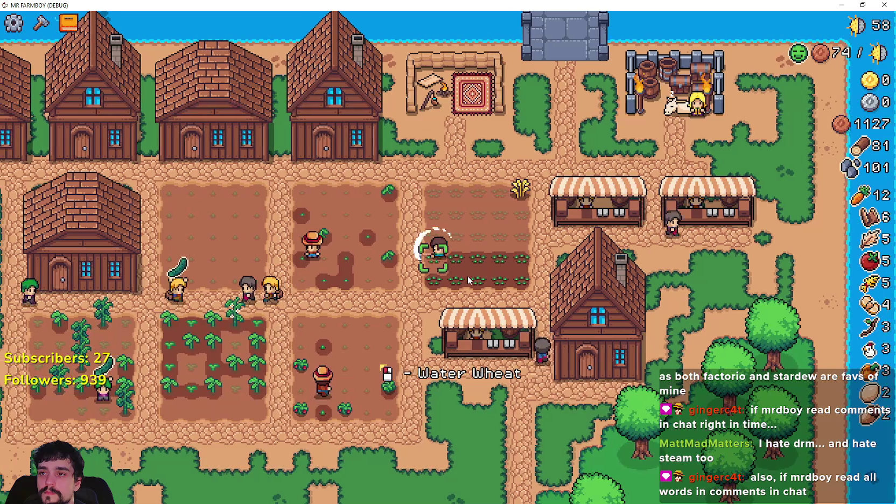
{"action": "key", "text": "d"}
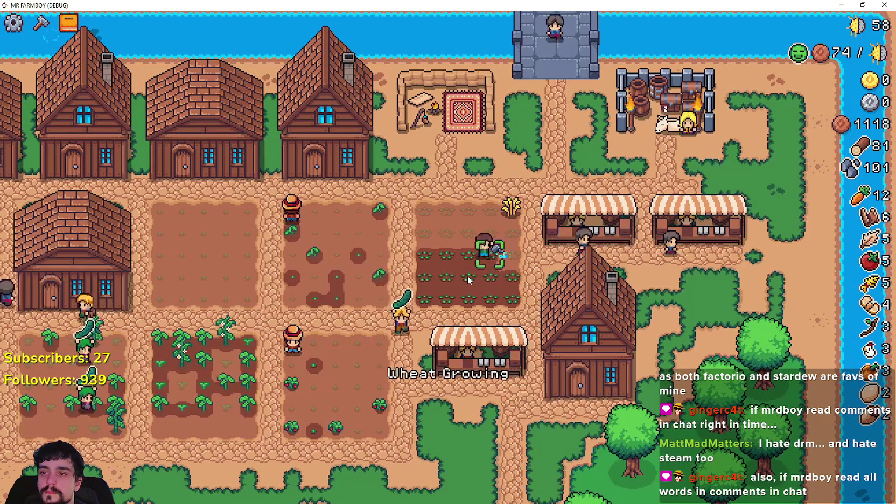
- View the land and buildings advancements, then quit the game back to the editor
{"action": "key", "text": "Tab"}
{"action": "key", "text": "q"}
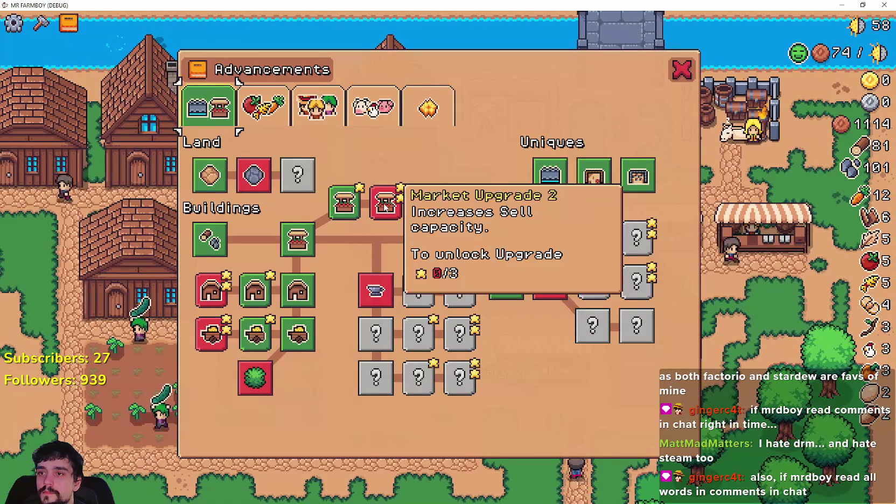
{"action": "key", "text": "Escape"}
{"action": "left_click", "coordinate": [478, 347]}
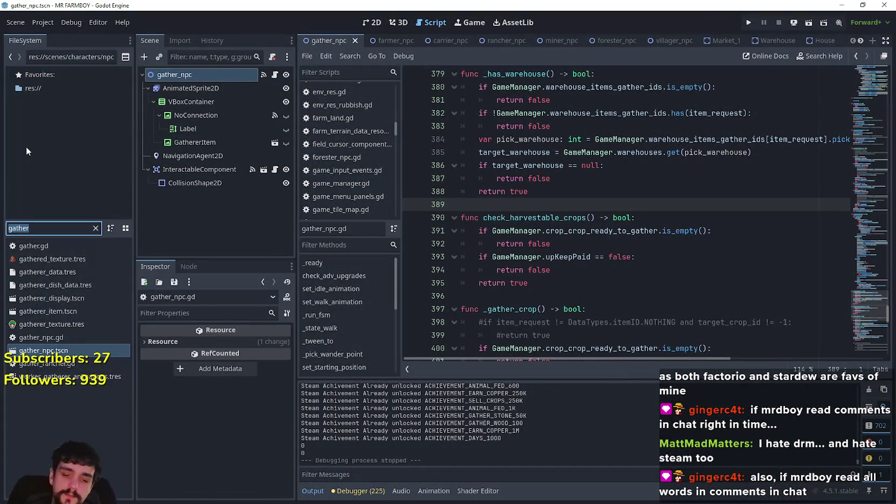
- Filter the FileSystem for 'advancem' and open the AdvancementSystem.tscn scene
{"action": "type", "text": "advancem"}
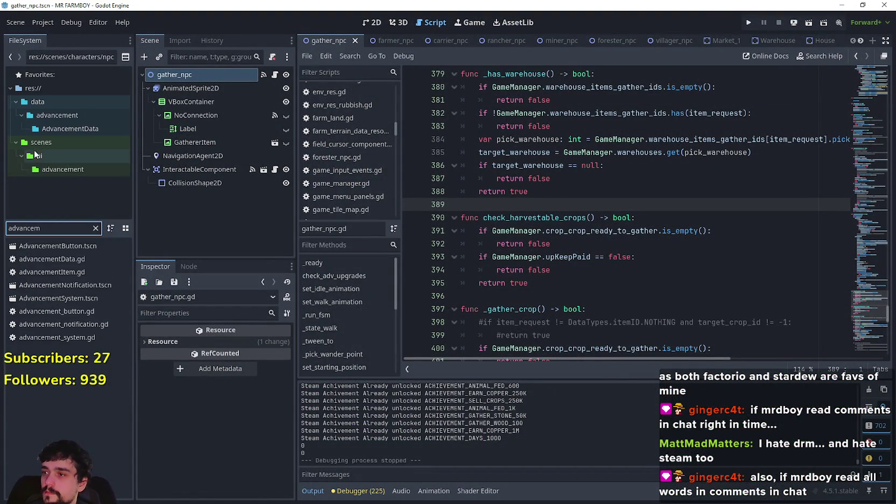
{"action": "double_click", "coordinate": [88, 298]}
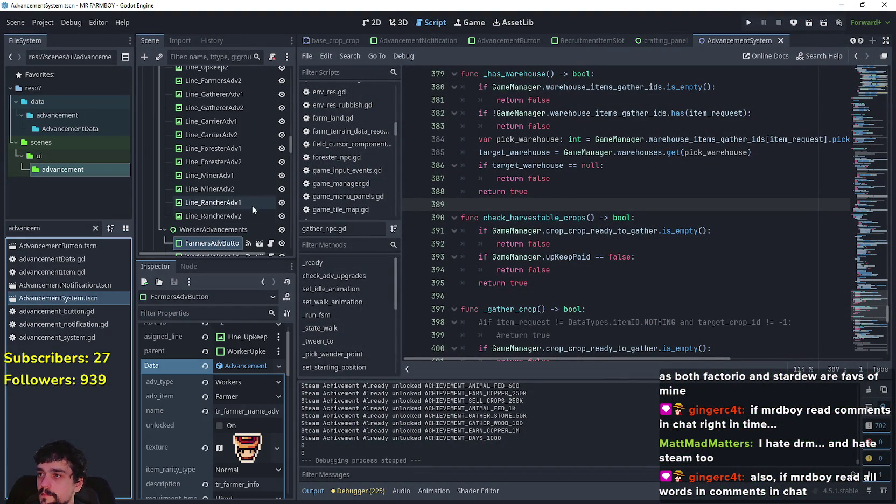
{"action": "scroll", "coordinate": [271, 172], "scroll_direction": "up", "scroll_amount": 10}
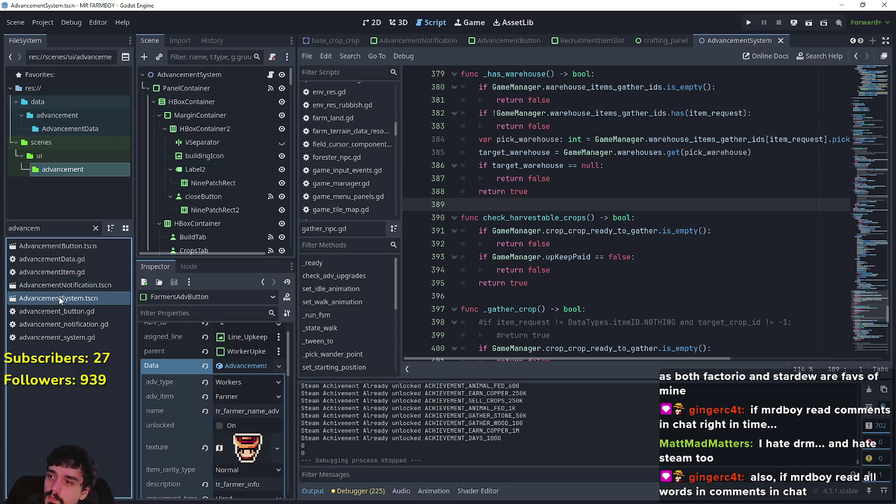
{"action": "scroll", "coordinate": [258, 171], "scroll_direction": "down", "scroll_amount": 2}
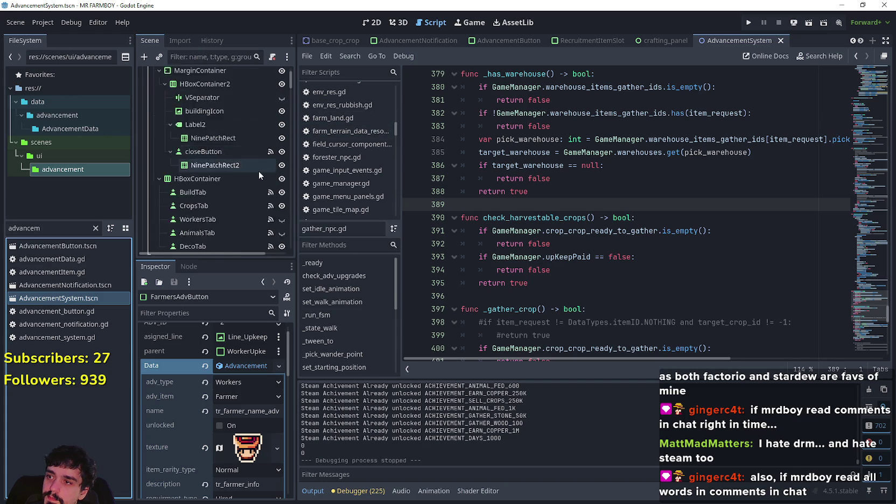
- Make AdvancementsBuildings visible, expand it, widen the scene tree, and select MarketToggleAdvButton
{"action": "mouse_move", "coordinate": [291, 86]}
{"action": "left_mouse_down"}
{"action": "mouse_move", "coordinate": [291, 195]}
{"action": "mouse_move", "coordinate": [292, 94]}
{"action": "left_mouse_up"}
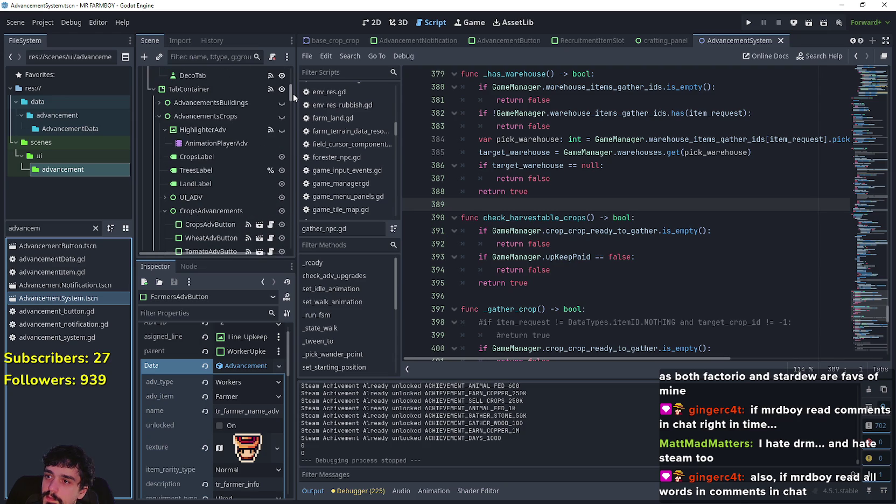
{"action": "left_click", "coordinate": [284, 106]}
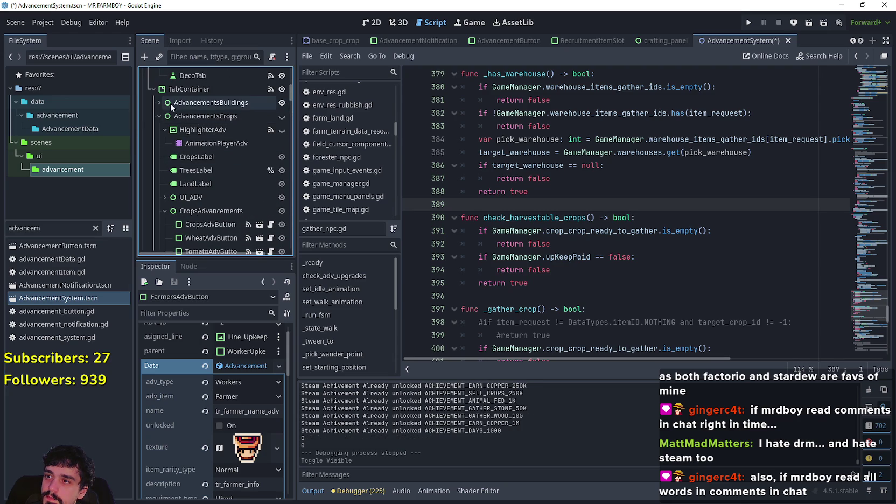
{"action": "left_click", "coordinate": [160, 103]}
{"action": "scroll", "coordinate": [216, 162], "scroll_direction": "down", "scroll_amount": 5}
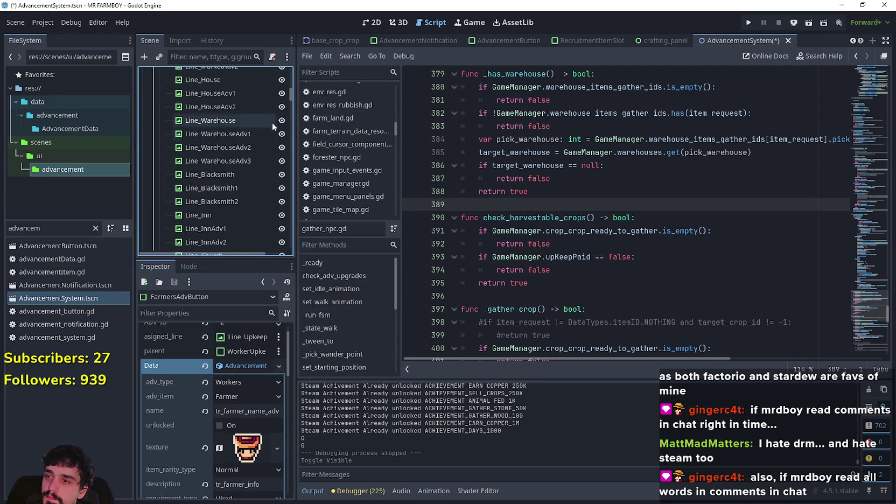
{"action": "left_click_drag", "start_coordinate": [291, 96], "coordinate": [291, 122]}
{"action": "scroll", "coordinate": [227, 158], "scroll_direction": "down", "scroll_amount": 3}
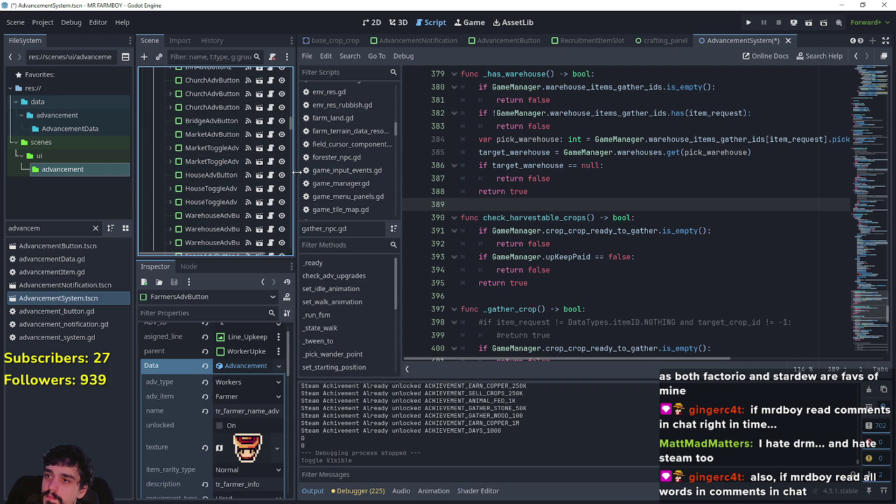
{"action": "left_click_drag", "start_coordinate": [296, 173], "coordinate": [370, 170]}
{"action": "left_click", "coordinate": [272, 147]}
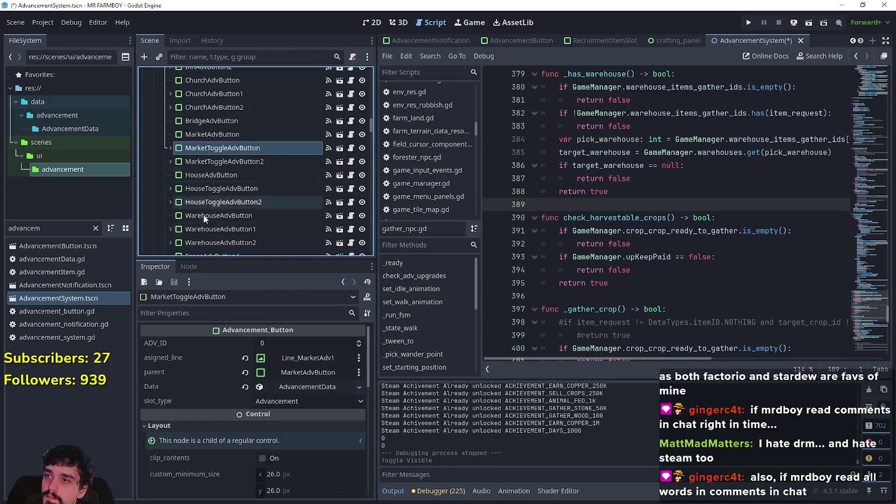
- Set MarketToggleAdvButton's first requirement (Built Market) amount from 3 to 9, then switch to Aseprite's crop chart
{"action": "left_click", "coordinate": [317, 387]}
{"action": "scroll", "coordinate": [307, 412], "scroll_direction": "down", "scroll_amount": 5}
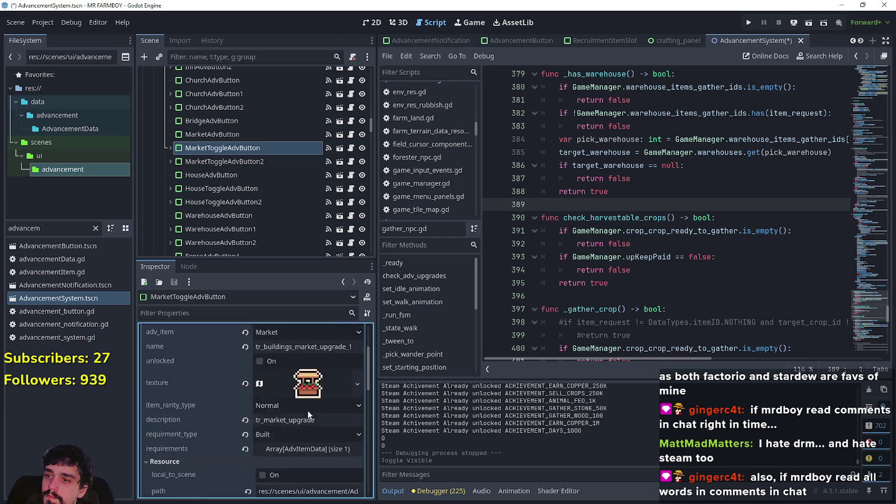
{"action": "left_click", "coordinate": [310, 425]}
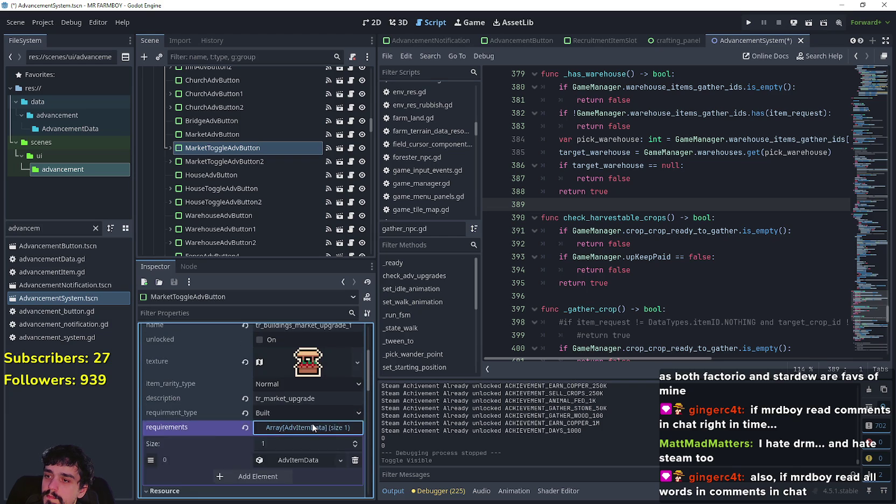
{"action": "scroll", "coordinate": [310, 409], "scroll_direction": "down", "scroll_amount": 3}
{"action": "left_click", "coordinate": [309, 375]}
{"action": "scroll", "coordinate": [309, 375], "scroll_direction": "down", "scroll_amount": 1}
{"action": "left_click", "coordinate": [284, 430]}
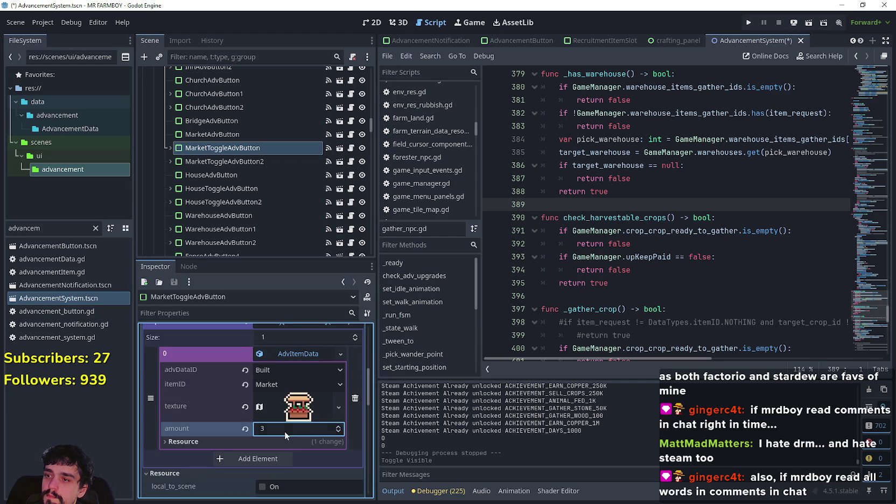
{"action": "type", "text": "9"}
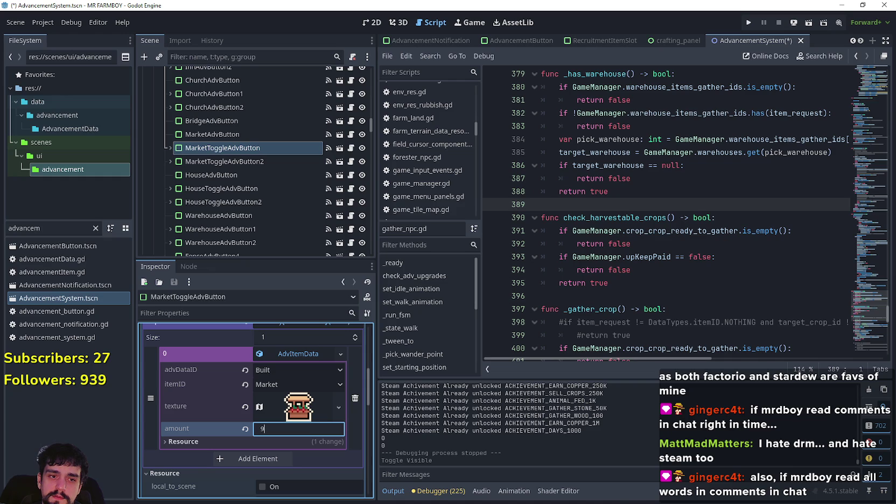
{"action": "key", "text": "alt+Tab"}
{"action": "key", "text": "ctrl+d"}
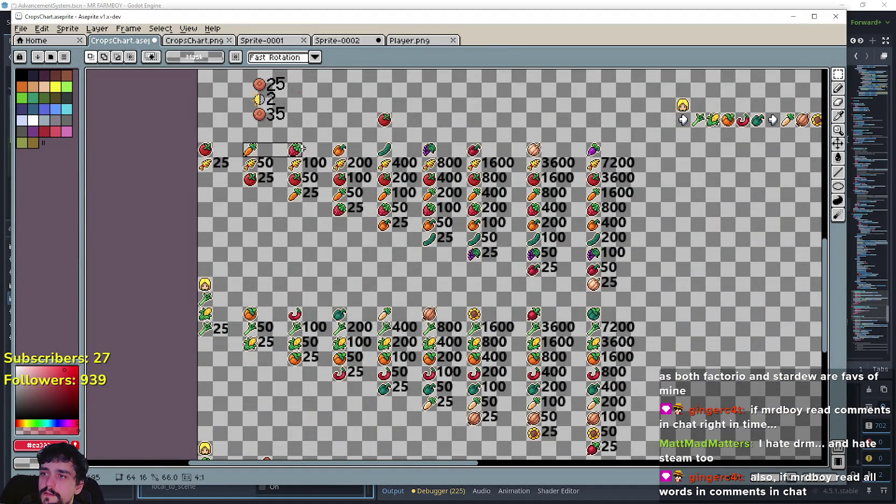
- Inspect the carrot cell and 3600/7200 row in CropsChart, deselect, and minimize Aseprite
{"action": "left_click_drag", "start_coordinate": [302, 156], "coordinate": [411, 151]}
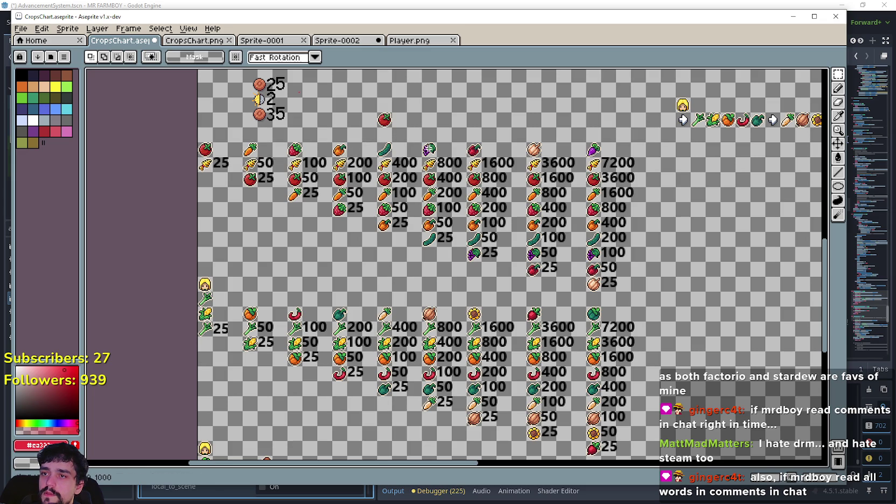
{"action": "left_click_drag", "start_coordinate": [525, 142], "coordinate": [603, 151]}
{"action": "left_click", "coordinate": [550, 224]}
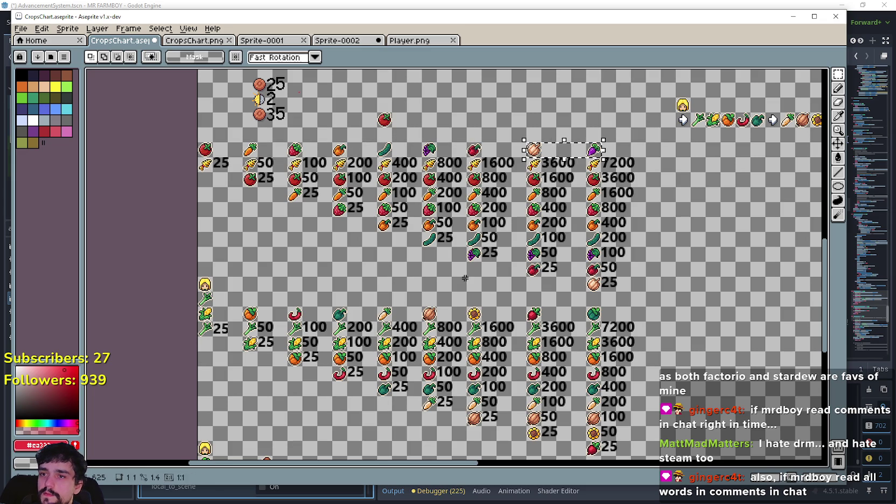
{"action": "left_click", "coordinate": [795, 17]}
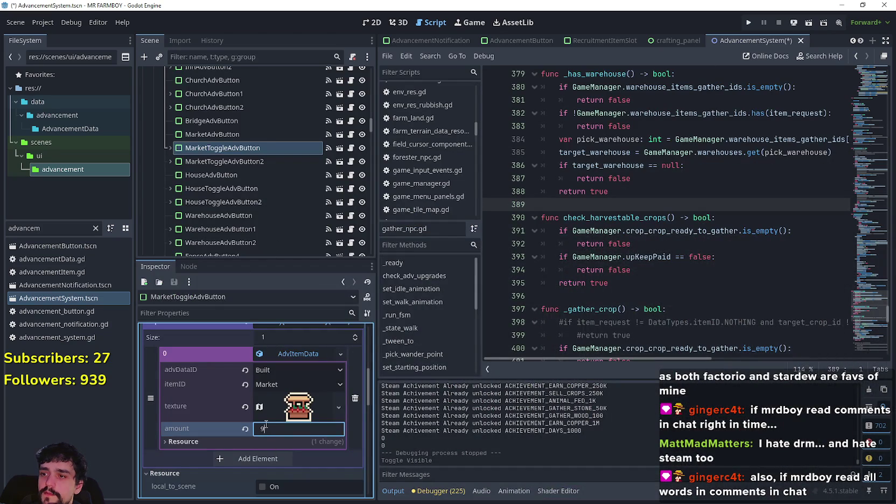
- Commit a requirement amount of 5 on the current advancement button and collapse the entry
{"action": "type", "text": "5"}
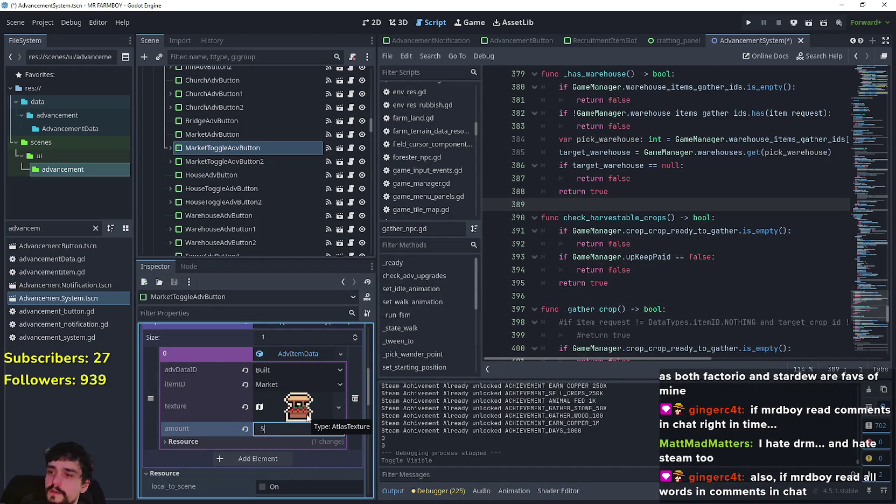
{"action": "key", "text": "Return"}
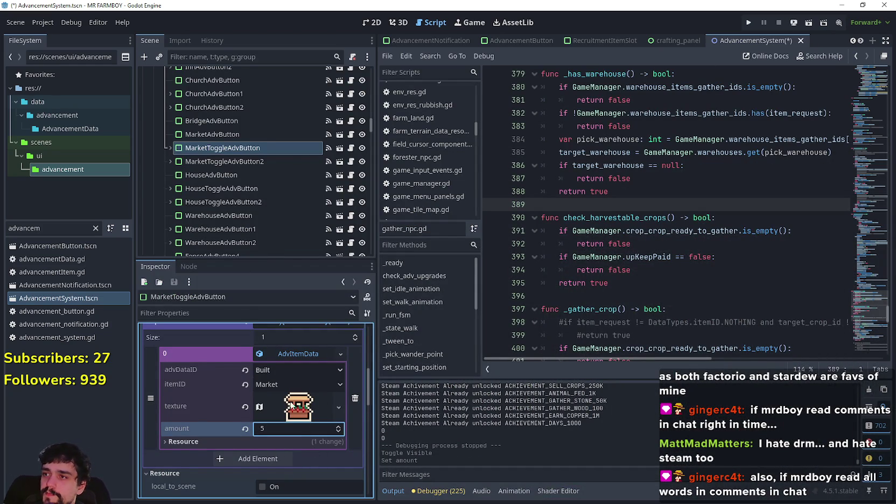
{"action": "scroll", "coordinate": [299, 425], "scroll_direction": "down", "scroll_amount": 3}
{"action": "scroll", "coordinate": [299, 422], "scroll_direction": "up", "scroll_amount": 6}
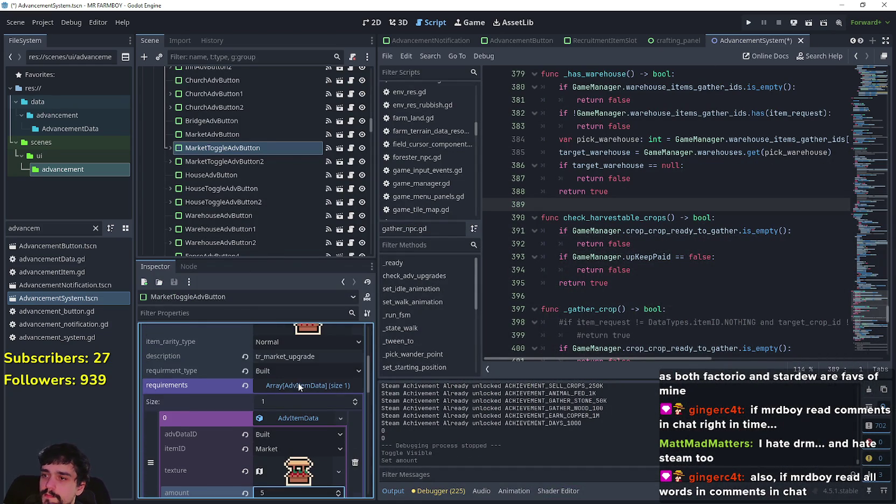
{"action": "left_click", "coordinate": [304, 422]}
- Change MarketToggleAdvButton2's first requirement amount from 3 to 5
{"action": "left_click", "coordinate": [242, 162]}
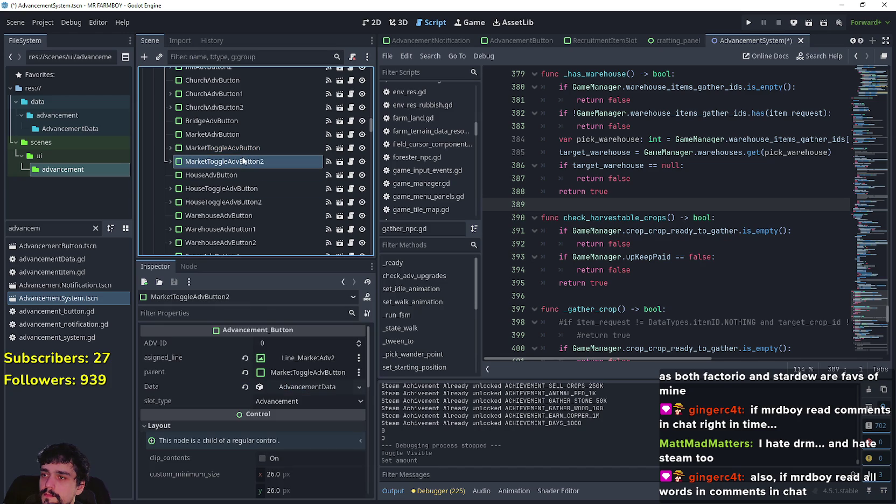
{"action": "scroll", "coordinate": [311, 389], "scroll_direction": "down", "scroll_amount": 5}
{"action": "scroll", "coordinate": [288, 461], "scroll_direction": "down", "scroll_amount": 1}
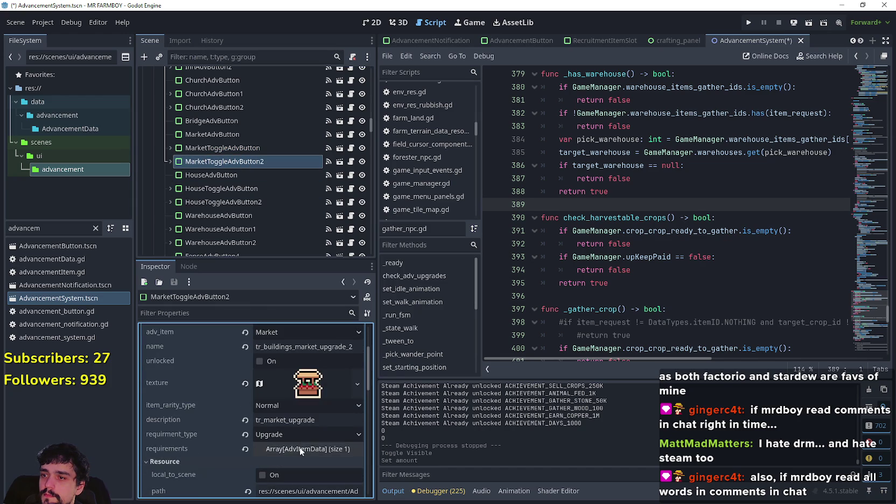
{"action": "scroll", "coordinate": [311, 453], "scroll_direction": "down", "scroll_amount": 3}
{"action": "left_click", "coordinate": [305, 388]}
{"action": "left_click", "coordinate": [299, 414]}
{"action": "scroll", "coordinate": [287, 429], "scroll_direction": "down", "scroll_amount": 3}
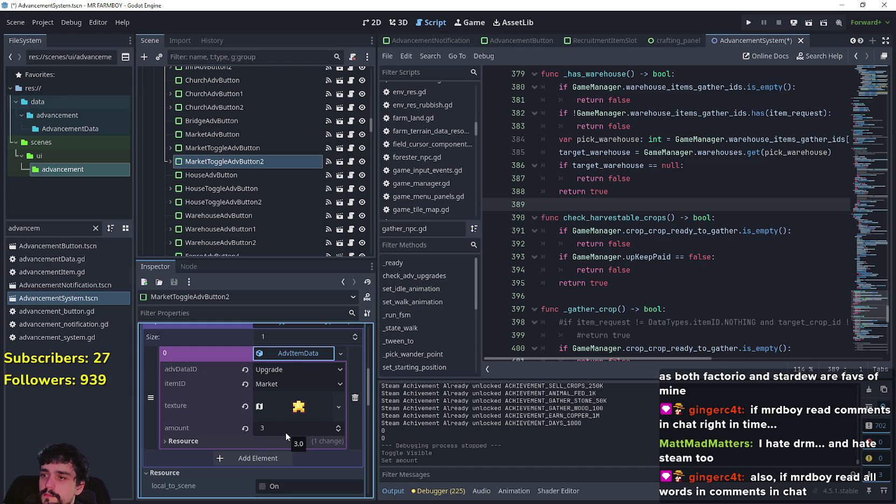
{"action": "left_click", "coordinate": [285, 432]}
{"action": "key", "text": "Return"}
{"action": "scroll", "coordinate": [287, 415], "scroll_direction": "up", "scroll_amount": 1}
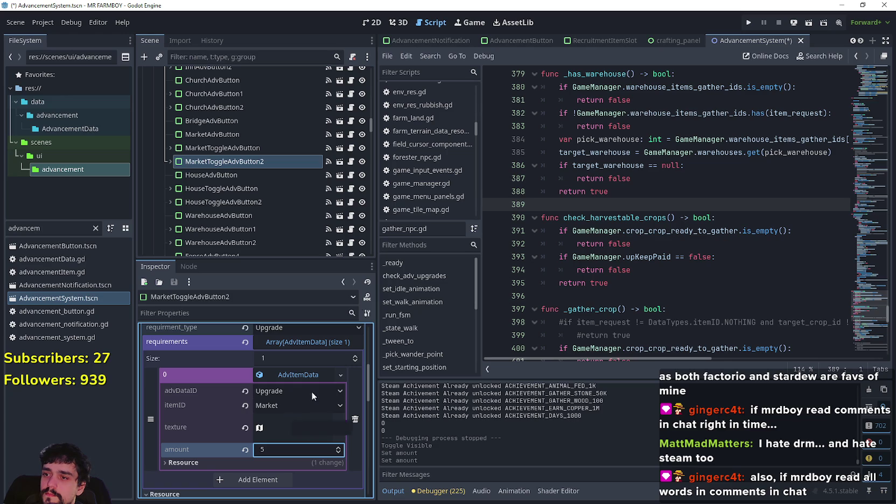
{"action": "scroll", "coordinate": [201, 158], "scroll_direction": "down", "scroll_amount": 1}
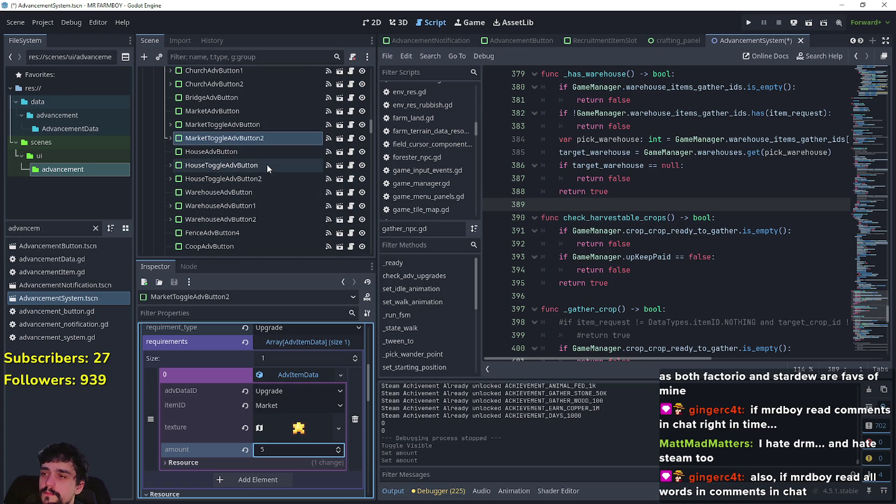
{"action": "scroll", "coordinate": [314, 425], "scroll_direction": "up", "scroll_amount": 3}
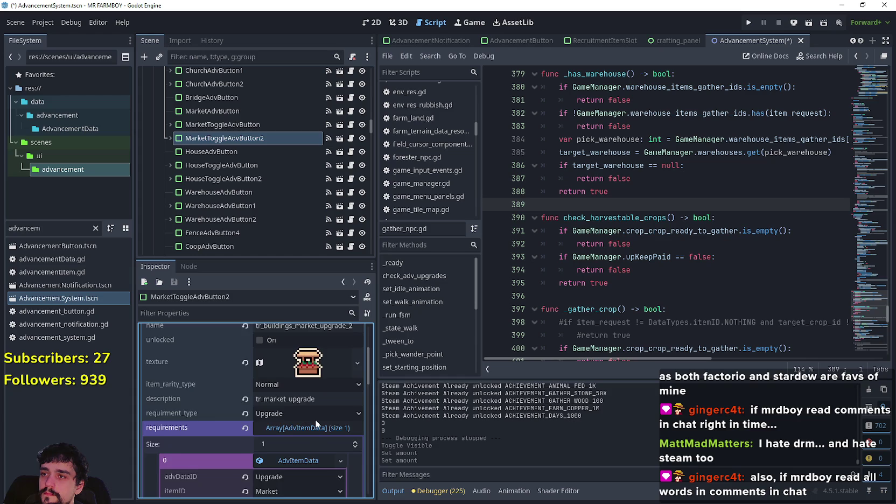
- Set HouseToggleAdvButton's first requirement amount to 5
{"action": "left_click", "coordinate": [254, 163]}
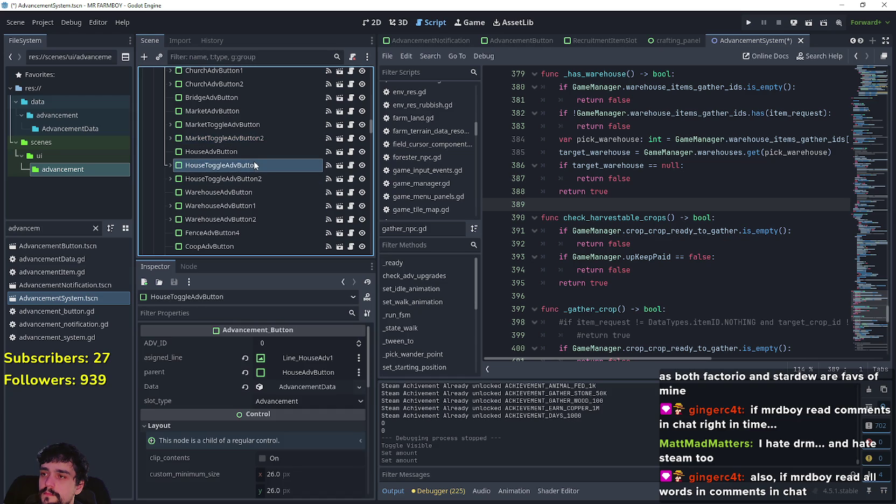
{"action": "left_click", "coordinate": [305, 372]}
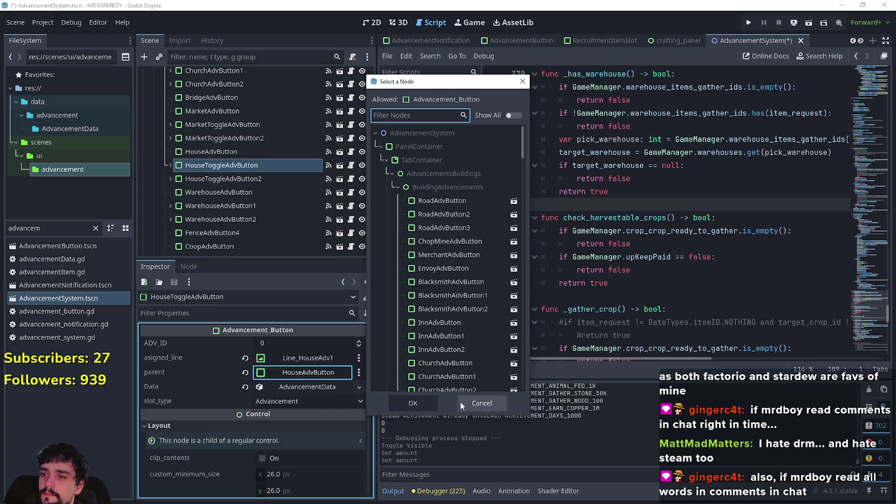
{"action": "left_click", "coordinate": [494, 402]}
{"action": "left_click", "coordinate": [325, 392]}
{"action": "scroll", "coordinate": [323, 409], "scroll_direction": "down", "scroll_amount": 5}
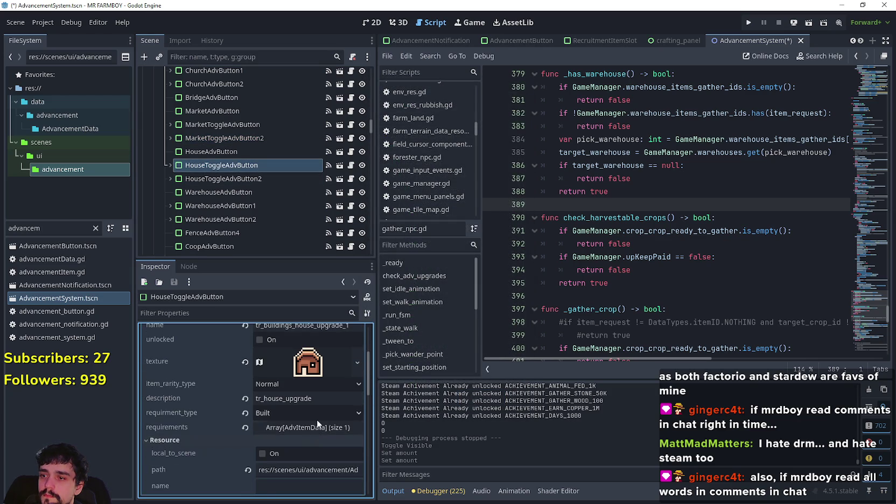
{"action": "scroll", "coordinate": [317, 444], "scroll_direction": "up", "scroll_amount": 1}
{"action": "left_click", "coordinate": [311, 447]}
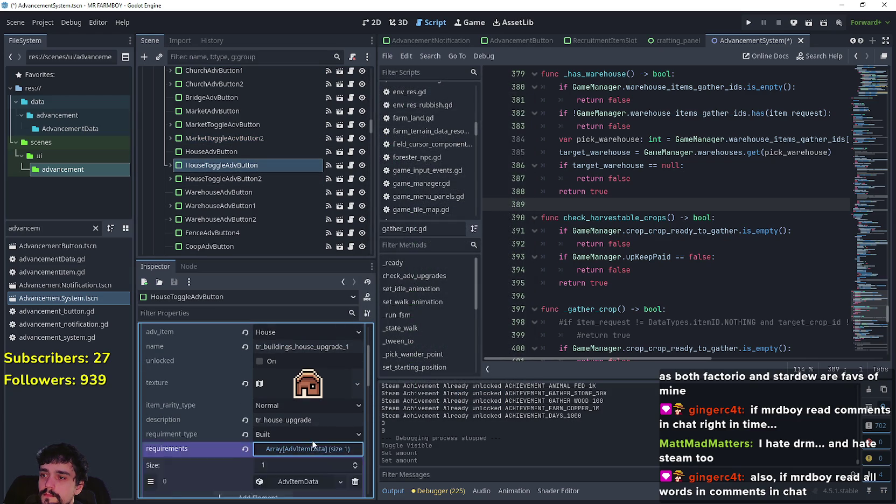
{"action": "left_click", "coordinate": [313, 424]}
{"action": "left_click", "coordinate": [293, 431]}
{"action": "type", "text": "5"}
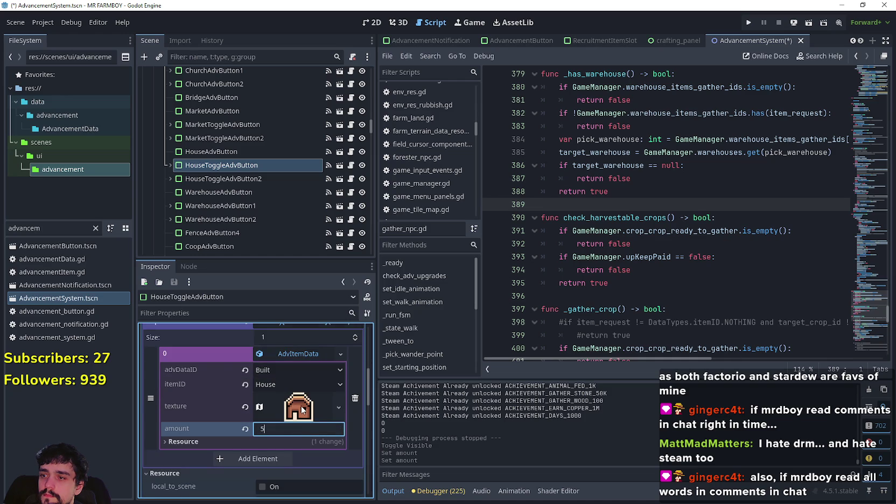
- Set HouseToggleAdvButton2's first requirement amount to 5
{"action": "left_click", "coordinate": [272, 178]}
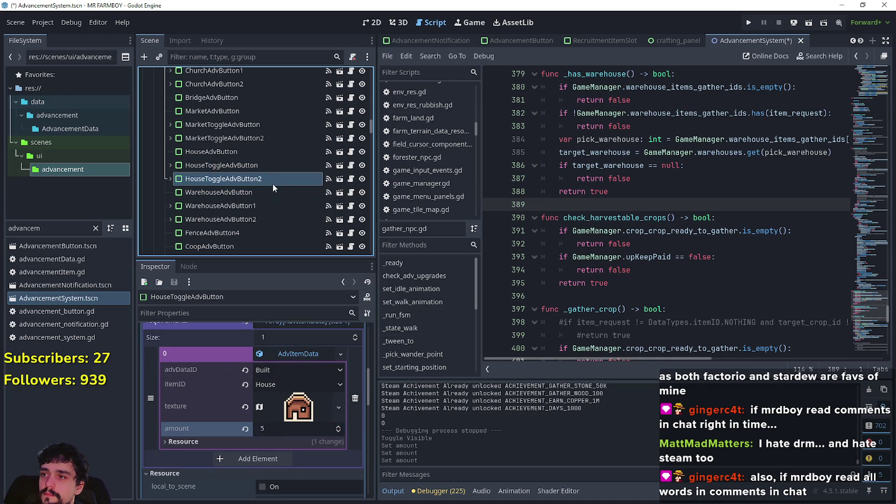
{"action": "left_click", "coordinate": [297, 387]}
{"action": "scroll", "coordinate": [297, 463], "scroll_direction": "down", "scroll_amount": 2}
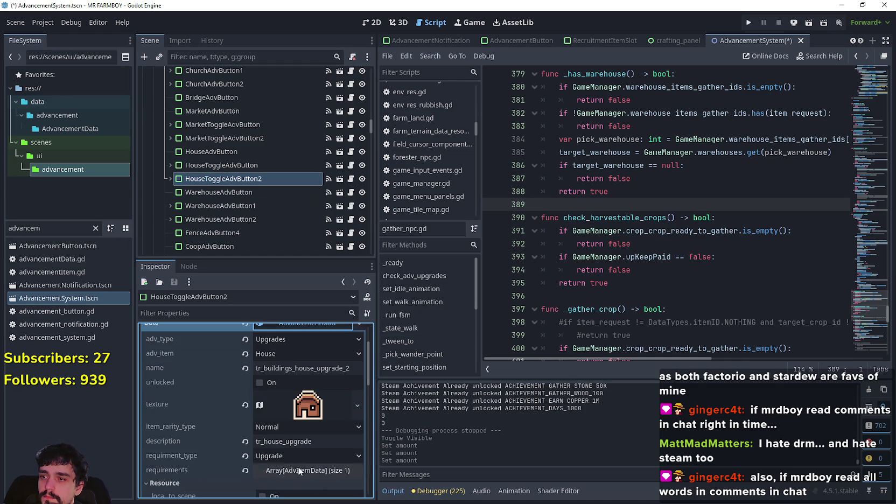
{"action": "left_click", "coordinate": [300, 468]}
{"action": "left_click", "coordinate": [302, 459]}
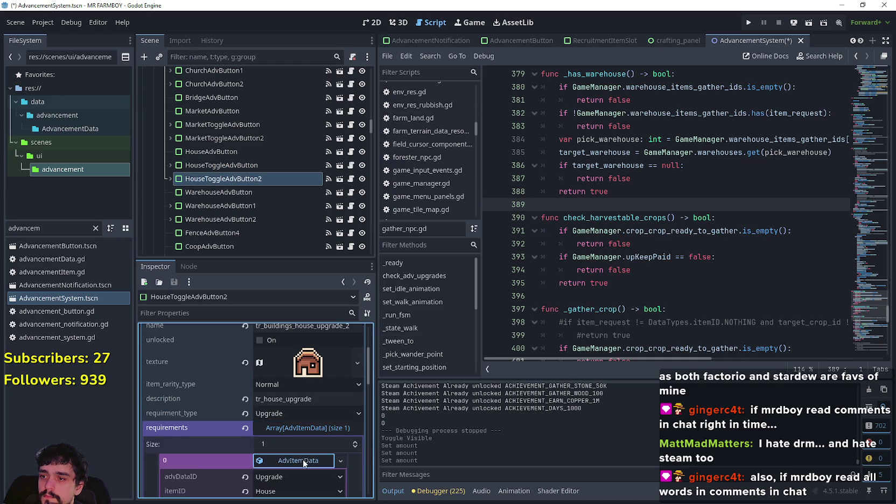
{"action": "scroll", "coordinate": [302, 457], "scroll_direction": "down", "scroll_amount": 2}
{"action": "left_click", "coordinate": [284, 406]}
{"action": "key", "text": "Return"}
{"action": "scroll", "coordinate": [242, 169], "scroll_direction": "down", "scroll_amount": 2}
- Set WarehouseAdvButton1's first requirement amount to 5
{"action": "left_click", "coordinate": [260, 161]}
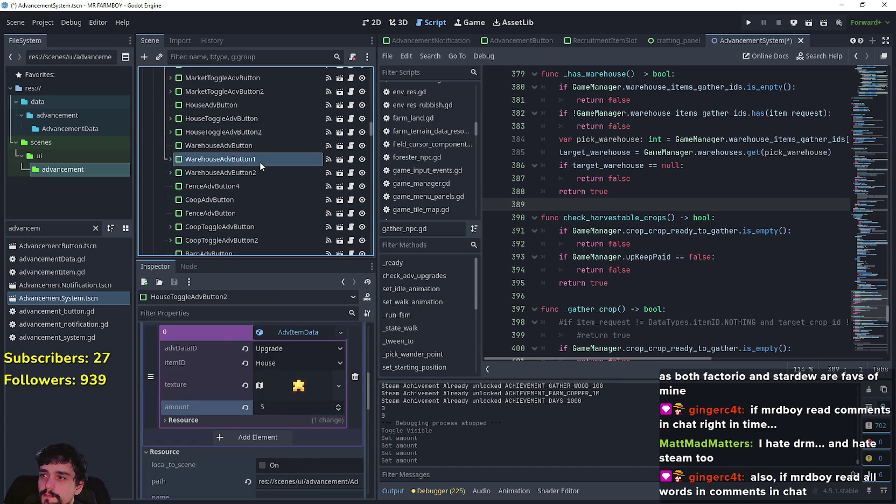
{"action": "left_click", "coordinate": [316, 389]}
{"action": "scroll", "coordinate": [323, 431], "scroll_direction": "down", "scroll_amount": 2}
{"action": "left_click", "coordinate": [314, 426]}
{"action": "scroll", "coordinate": [314, 425], "scroll_direction": "down", "scroll_amount": 3}
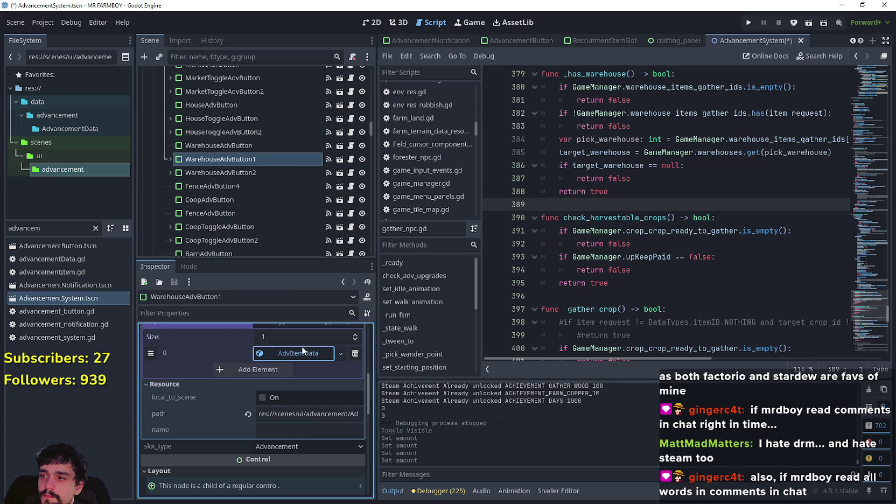
{"action": "left_click", "coordinate": [303, 351]}
{"action": "left_click", "coordinate": [292, 426]}
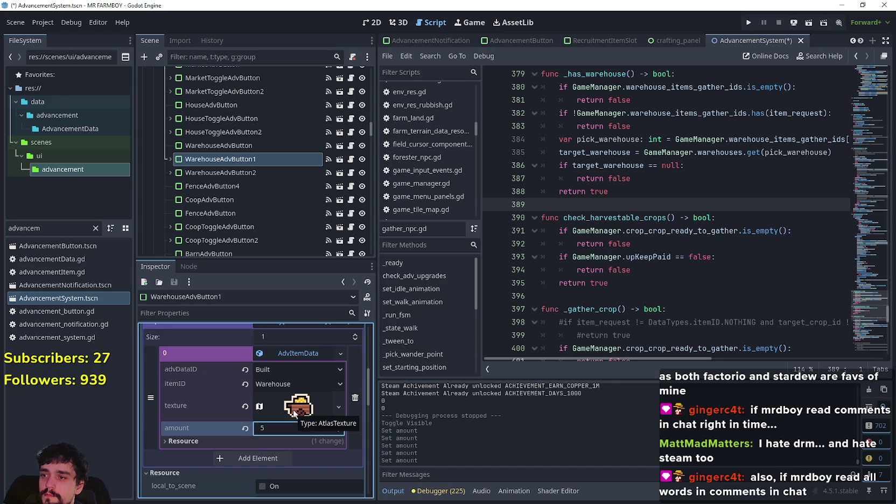
- Set WarehouseAdvButton2's first requirement amount to 5
{"action": "left_click", "coordinate": [263, 173]}
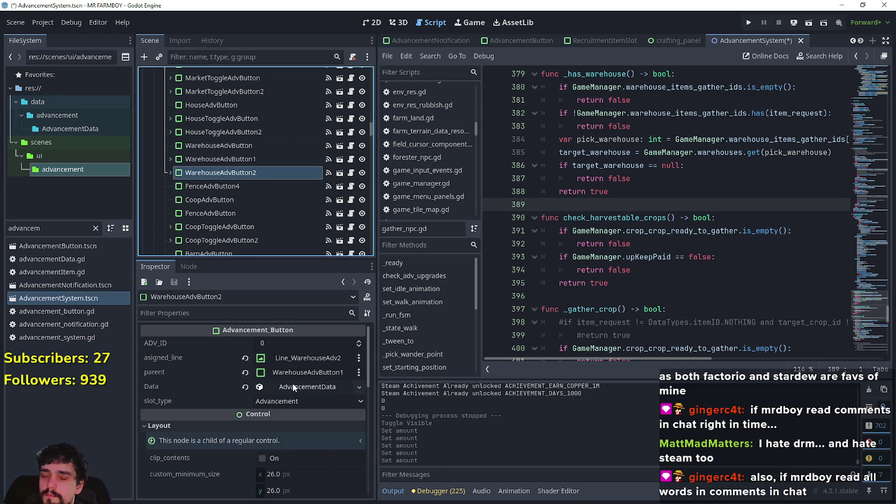
{"action": "left_click", "coordinate": [292, 383]}
{"action": "scroll", "coordinate": [296, 383], "scroll_direction": "down", "scroll_amount": 2}
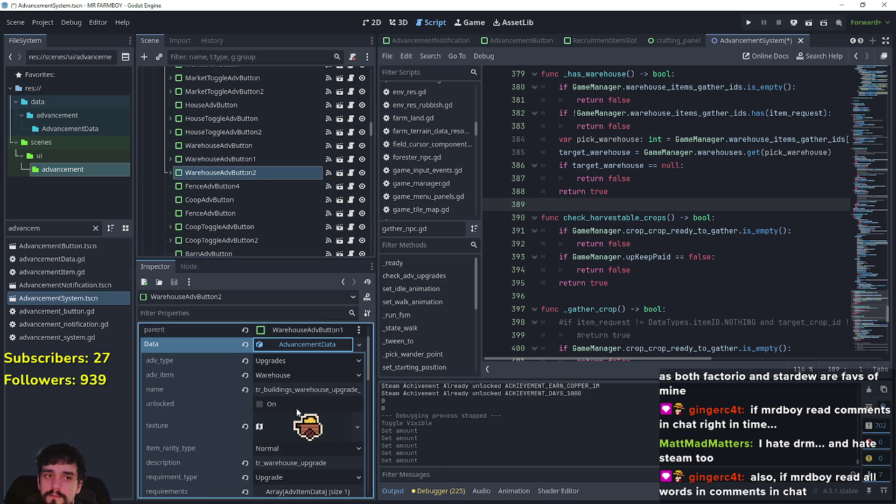
{"action": "scroll", "coordinate": [295, 409], "scroll_direction": "down", "scroll_amount": 3}
{"action": "left_click", "coordinate": [303, 428]}
{"action": "scroll", "coordinate": [303, 425], "scroll_direction": "down", "scroll_amount": 3}
{"action": "left_click", "coordinate": [297, 374]}
{"action": "left_click", "coordinate": [278, 451]}
{"action": "type", "text": "5"}
{"action": "key", "text": "Return"}
{"action": "scroll", "coordinate": [254, 194], "scroll_direction": "down", "scroll_amount": 2}
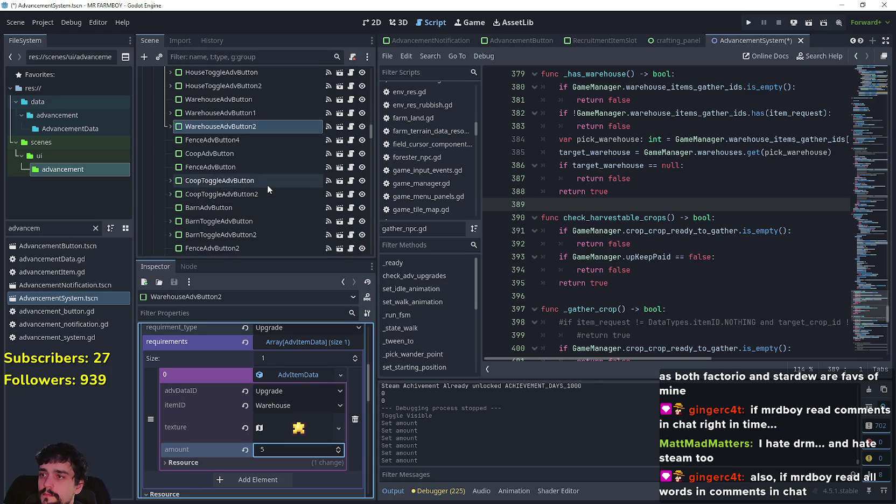
{"action": "left_click", "coordinate": [268, 185]}
{"action": "left_click", "coordinate": [301, 386]}
- Change CoopToggleAdvButton's first requirement amount from 3 to 5
{"action": "scroll", "coordinate": [299, 389], "scroll_direction": "down", "scroll_amount": 1}
{"action": "left_click", "coordinate": [300, 385]}
{"action": "left_click", "coordinate": [299, 417]}
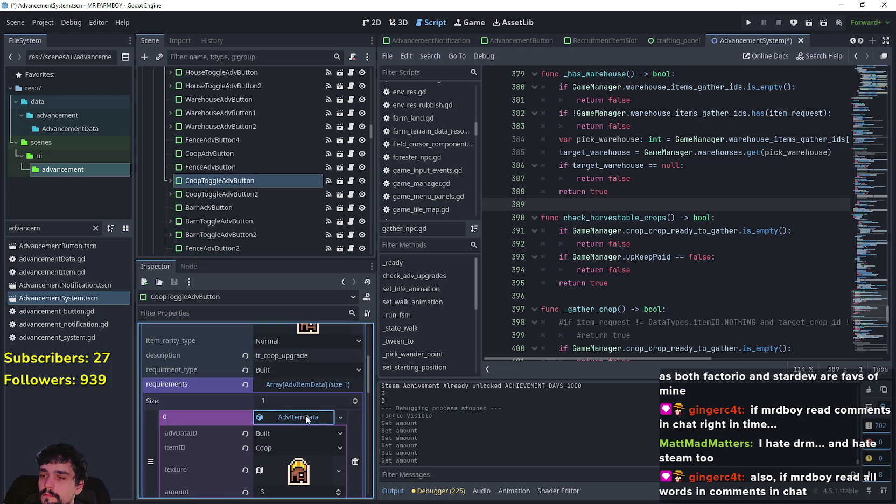
{"action": "scroll", "coordinate": [305, 417], "scroll_direction": "down", "scroll_amount": 3}
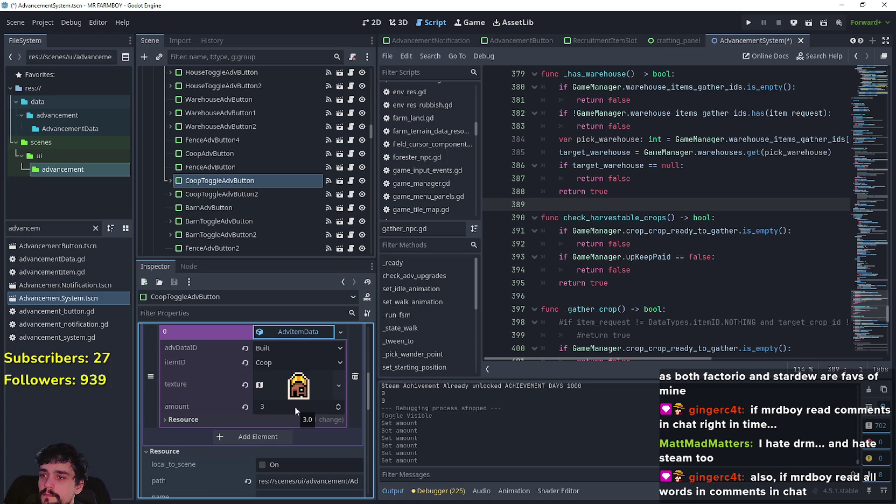
{"action": "left_click", "coordinate": [295, 406]}
{"action": "type", "text": "5"}
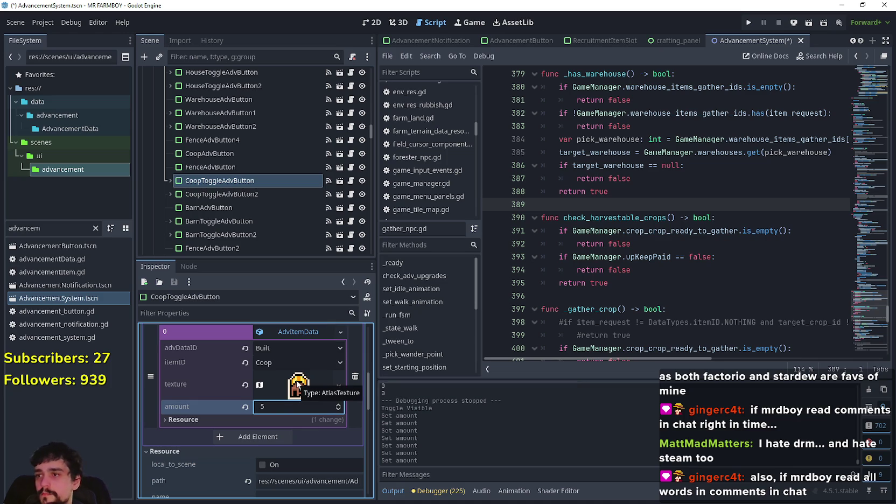
- Set CoopToggleAdvButton2's first requirement amount to 5
{"action": "left_click", "coordinate": [242, 194]}
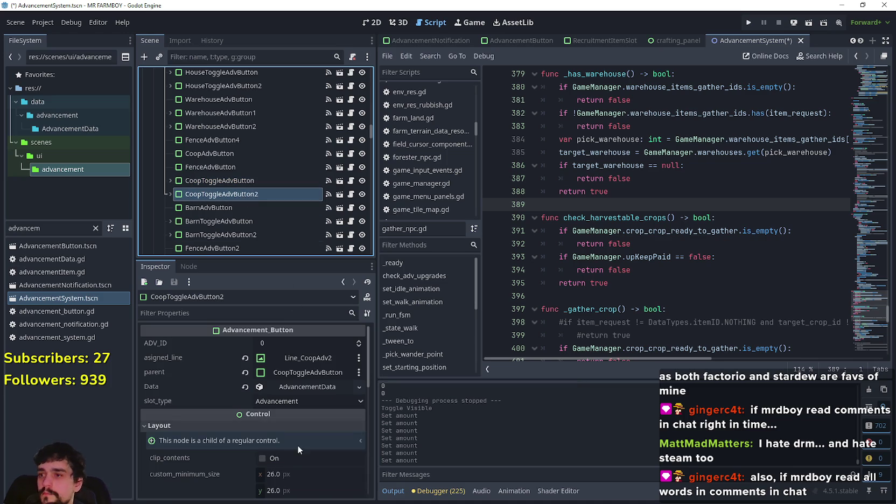
{"action": "left_click", "coordinate": [303, 389]}
{"action": "scroll", "coordinate": [302, 431], "scroll_direction": "down", "scroll_amount": 2}
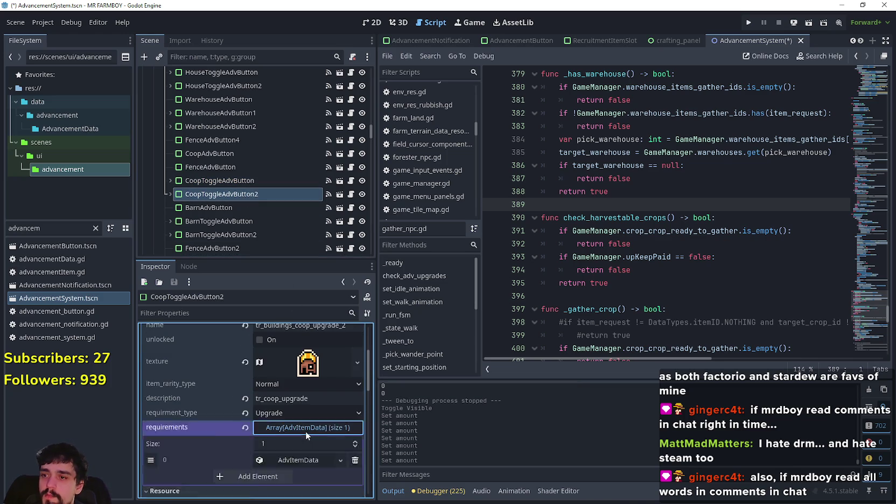
{"action": "left_click", "coordinate": [305, 428]}
{"action": "left_click", "coordinate": [296, 407]}
{"action": "scroll", "coordinate": [296, 401], "scroll_direction": "down", "scroll_amount": 2}
{"action": "left_click", "coordinate": [293, 405]}
{"action": "key", "text": "Return"}
{"action": "scroll", "coordinate": [222, 147], "scroll_direction": "down", "scroll_amount": 3}
- Set BarnToggleAdvButton's required barn amount to 5
{"action": "left_click", "coordinate": [233, 173]}
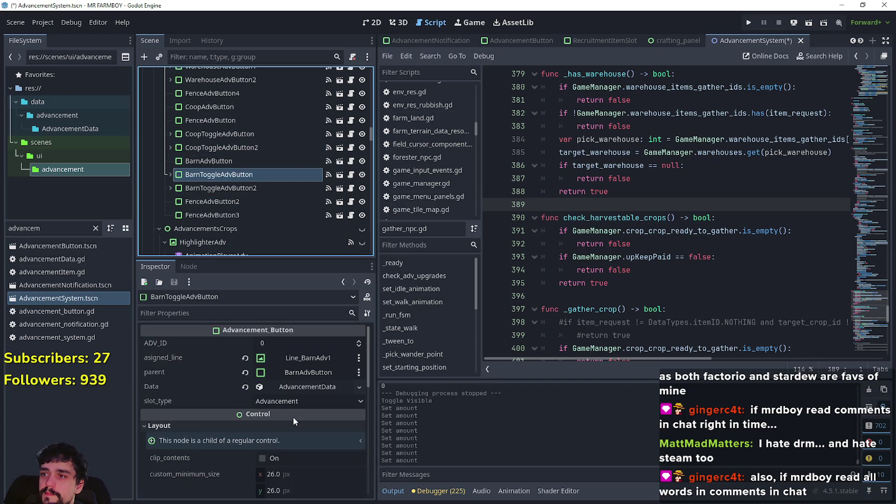
{"action": "left_click", "coordinate": [300, 386]}
{"action": "scroll", "coordinate": [299, 406], "scroll_direction": "down", "scroll_amount": 3}
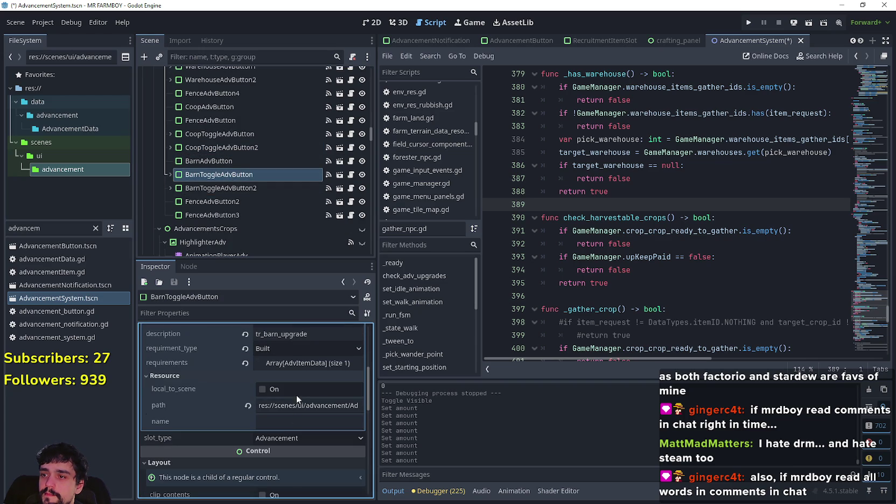
{"action": "left_click", "coordinate": [297, 366]}
{"action": "left_click", "coordinate": [290, 390]}
{"action": "scroll", "coordinate": [286, 416], "scroll_direction": "down", "scroll_amount": 1}
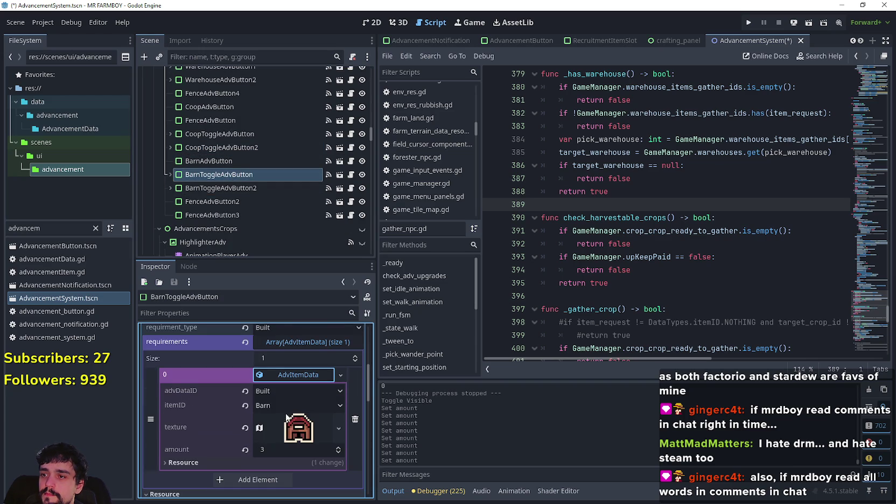
{"action": "left_click", "coordinate": [286, 447]}
{"action": "type", "text": "5"}
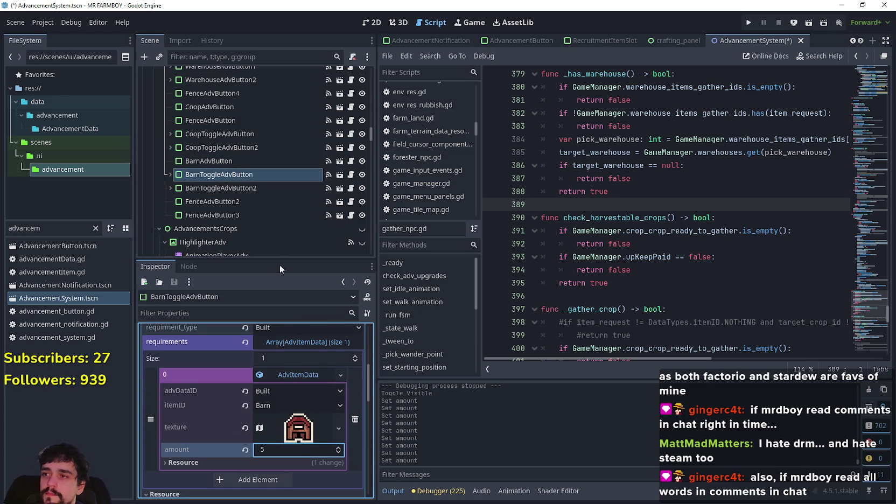
- Set BarnToggleAdvButton2's required barn amount to 5 and run the project
{"action": "left_click", "coordinate": [248, 188]}
{"action": "scroll", "coordinate": [299, 424], "scroll_direction": "down", "scroll_amount": 3}
{"action": "left_click", "coordinate": [306, 367]}
{"action": "scroll", "coordinate": [291, 425], "scroll_direction": "down", "scroll_amount": 2}
{"action": "left_click", "coordinate": [301, 406]}
{"action": "left_click", "coordinate": [299, 437]}
{"action": "scroll", "coordinate": [297, 446], "scroll_direction": "down", "scroll_amount": 3}
{"action": "key", "text": "Return"}
{"action": "left_click", "coordinate": [747, 23]}
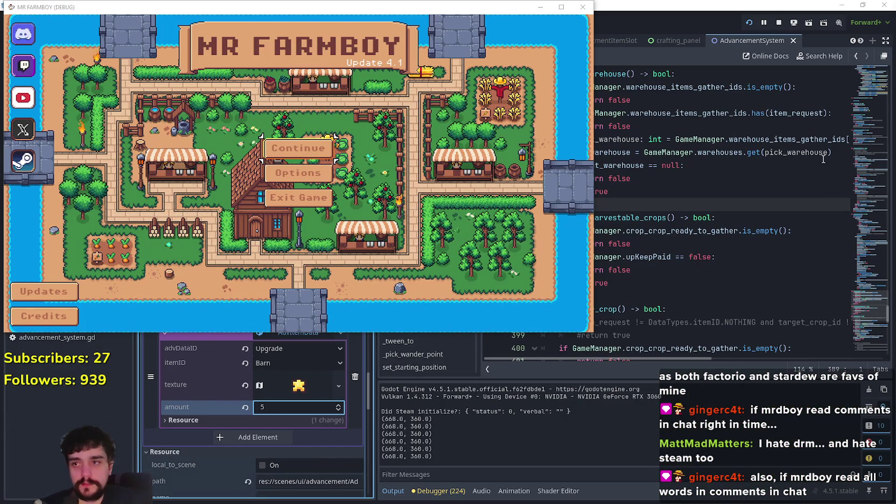
- Continue from the title menu, maximize the game window and load Save 7
{"action": "left_click", "coordinate": [298, 148]}
{"action": "scroll", "coordinate": [343, 183], "scroll_direction": "down", "scroll_amount": 5}
{"action": "left_click", "coordinate": [561, 7]}
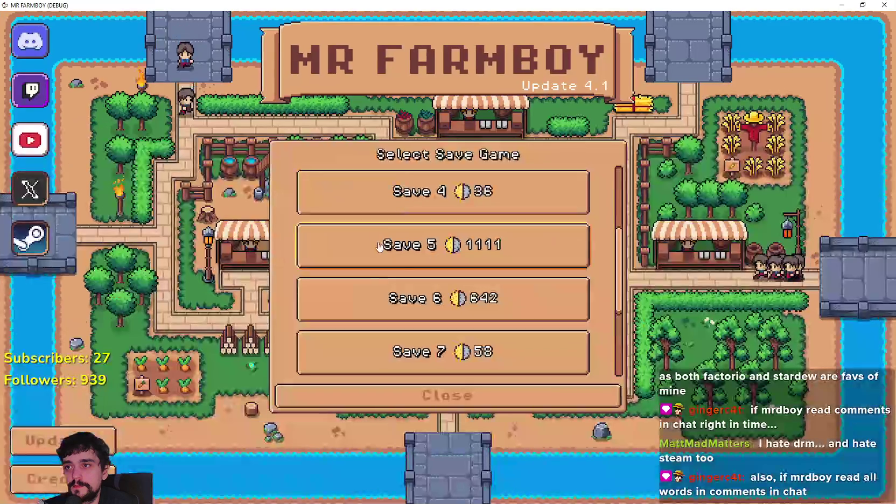
{"action": "scroll", "coordinate": [466, 286], "scroll_direction": "down", "scroll_amount": 1}
{"action": "scroll", "coordinate": [466, 285], "scroll_direction": "down", "scroll_amount": 2}
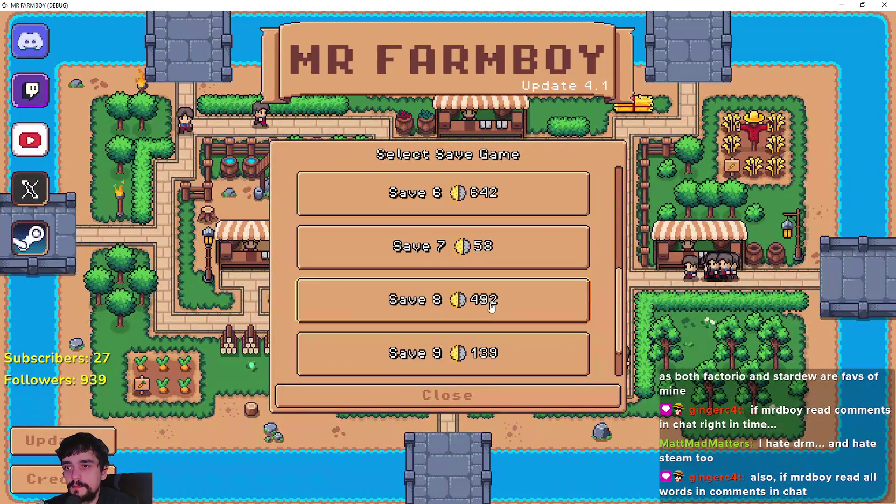
{"action": "left_click", "coordinate": [456, 262]}
{"action": "left_click", "coordinate": [408, 261]}
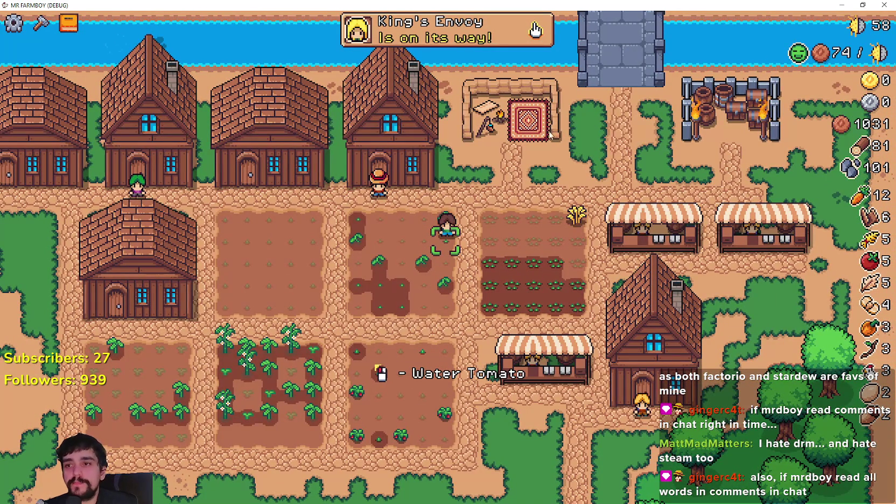
- Walk the farmer to the house door and open the Advancements panel
{"action": "mouse_move", "coordinate": [795, 59]}
{"action": "key", "text": "s"}
{"action": "key", "text": "d"}
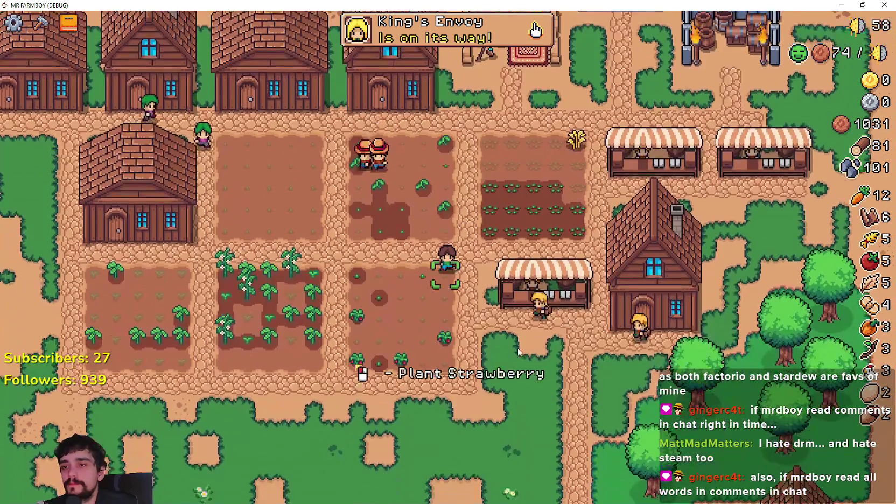
{"action": "key", "text": "d"}
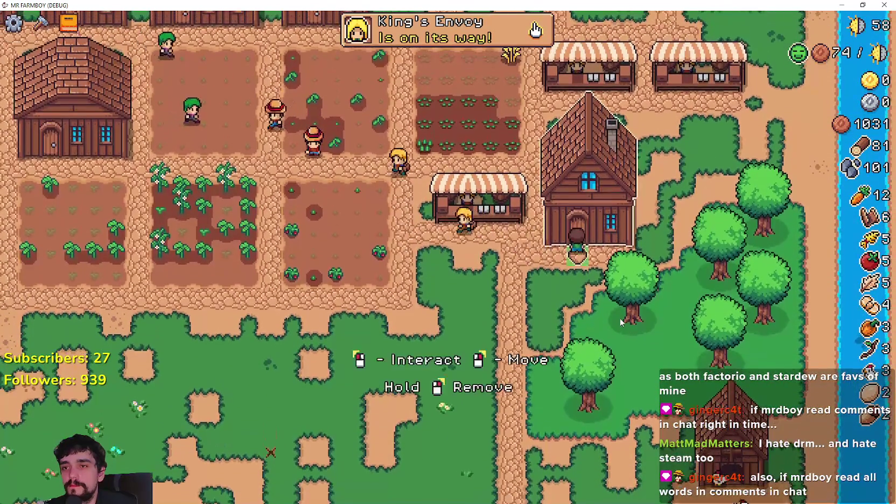
{"action": "key", "text": "e"}
{"action": "mouse_move", "coordinate": [429, 383]}
{"action": "key", "text": "Escape"}
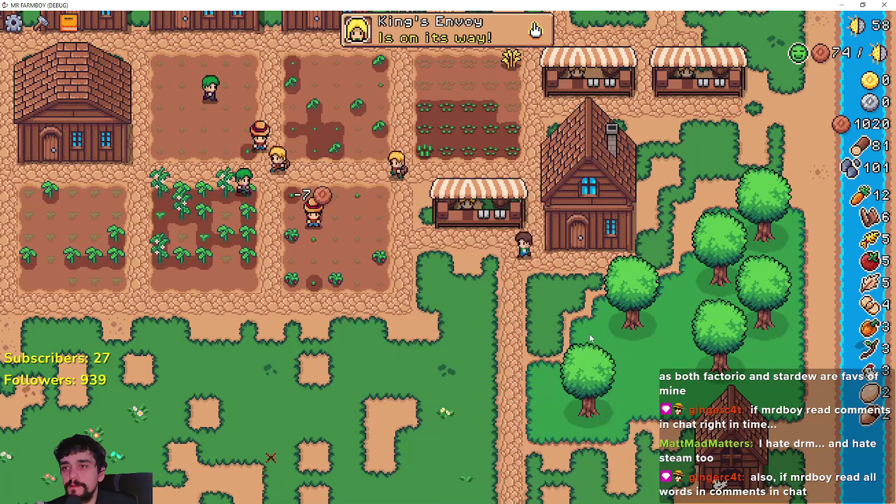
{"action": "key", "text": "Tab"}
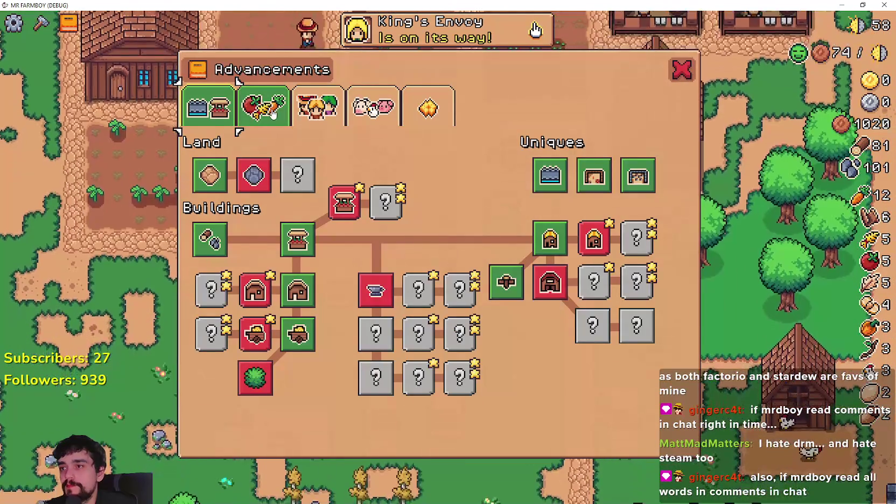
- Check that Market, Coop and Warehouse Upgrade 1 each need 5 builds, then close Advancements
{"action": "left_click", "coordinate": [246, 111]}
{"action": "left_click", "coordinate": [209, 107]}
{"action": "mouse_move", "coordinate": [351, 203]}
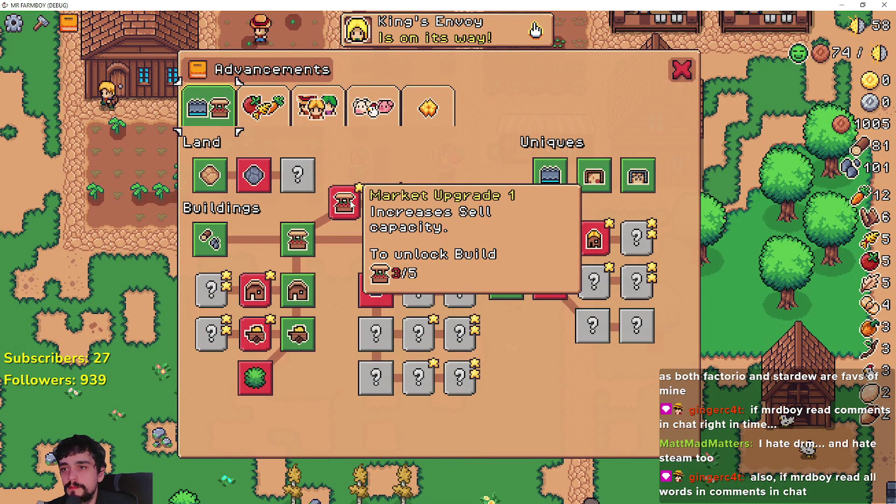
{"action": "mouse_move", "coordinate": [583, 240]}
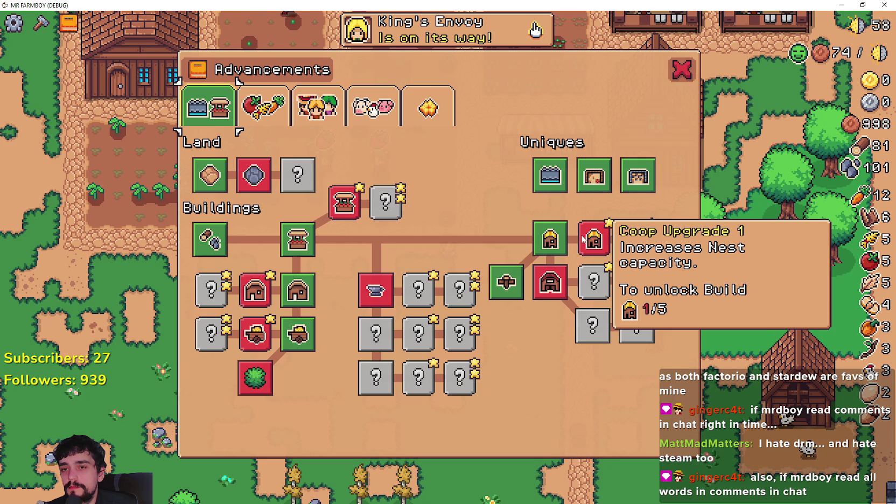
{"action": "mouse_move", "coordinate": [549, 293]}
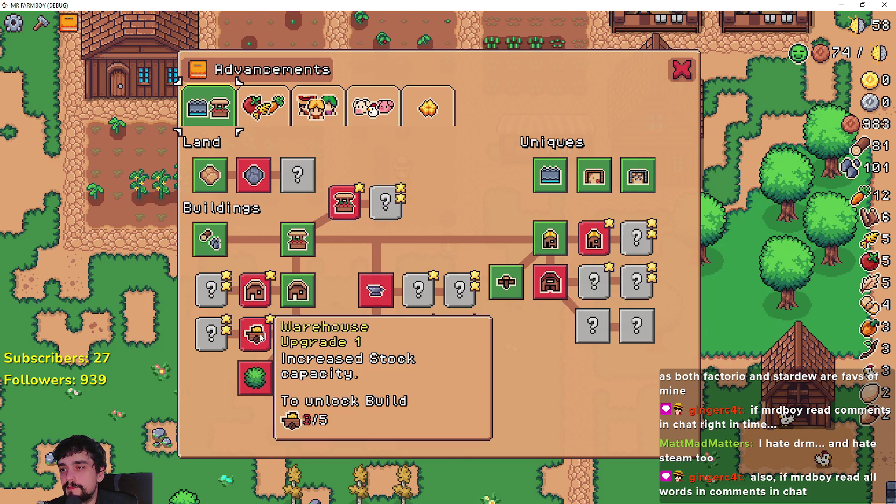
{"action": "mouse_move", "coordinate": [259, 330]}
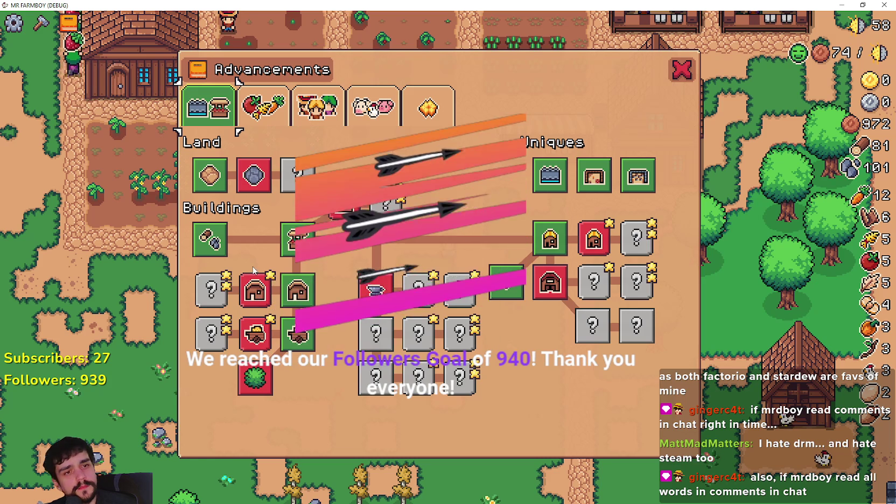
{"action": "left_click", "coordinate": [725, 92]}
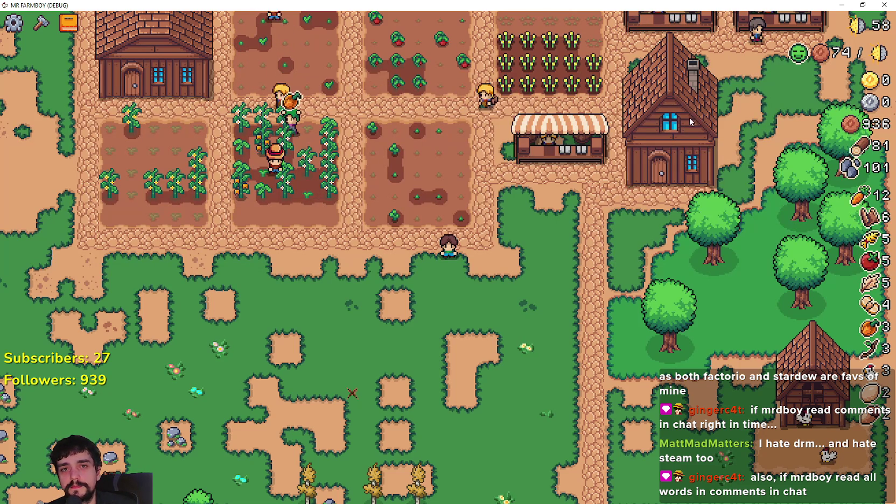
- Walk toward the houses, review the Crops advancements tab, then close the panel
{"action": "key", "text": "w"}
{"action": "key", "text": "a"}
{"action": "key", "text": "w"}
{"action": "key", "text": "a"}
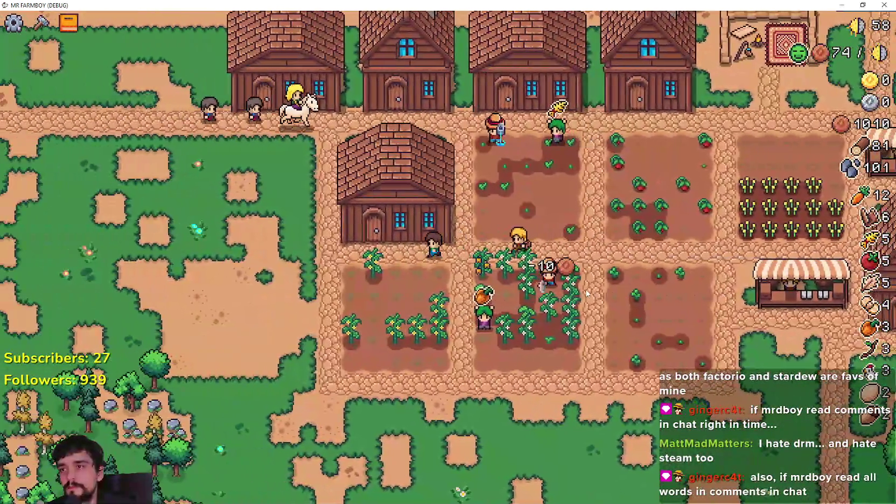
{"action": "key", "text": "a"}
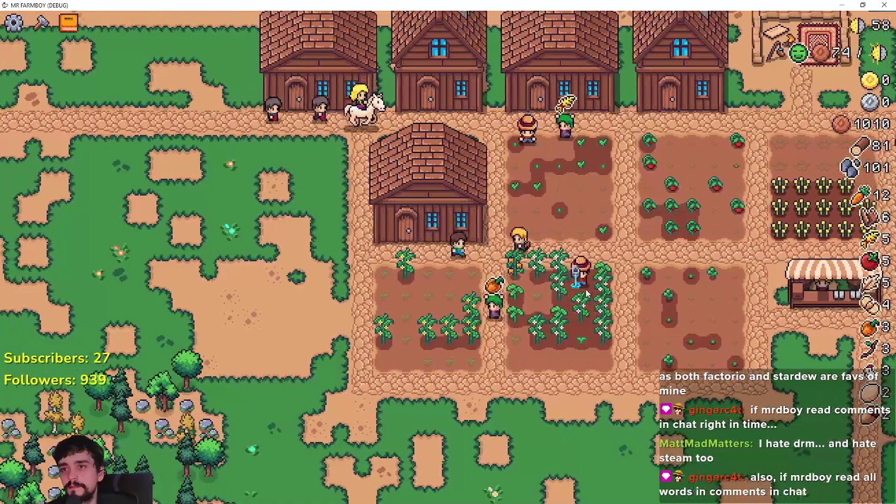
{"action": "key", "text": "Tab"}
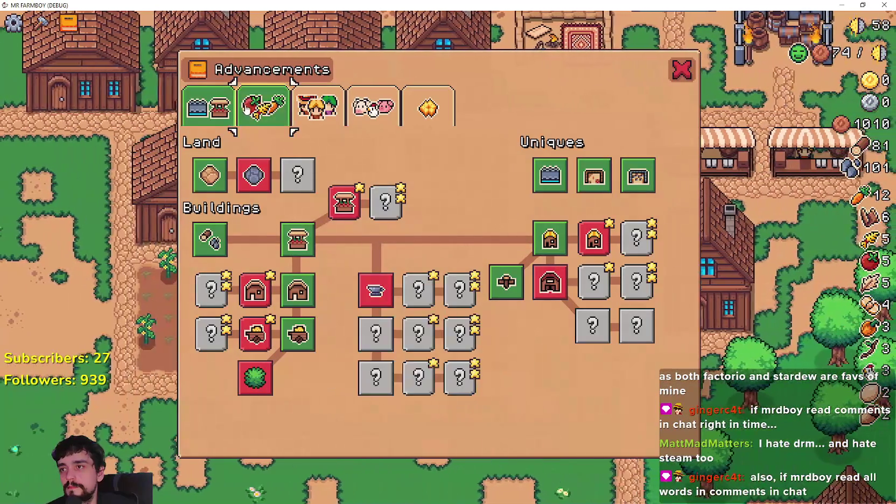
{"action": "left_click", "coordinate": [262, 108]}
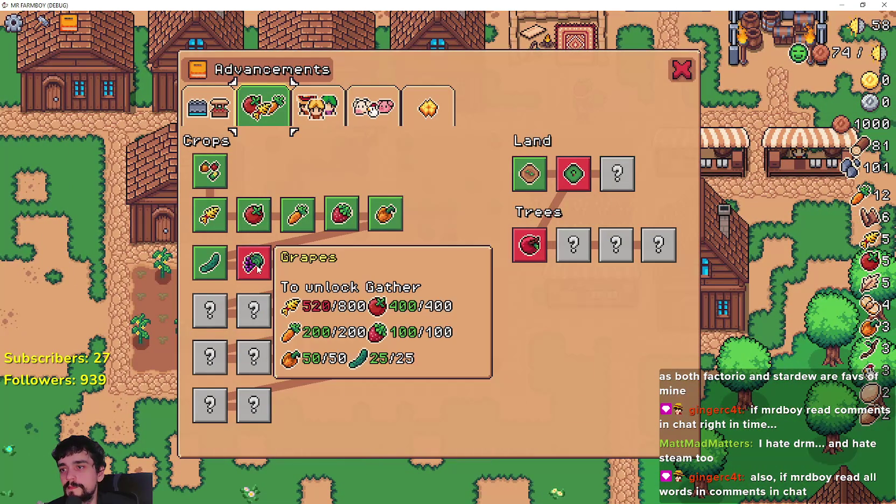
{"action": "left_click", "coordinate": [679, 79]}
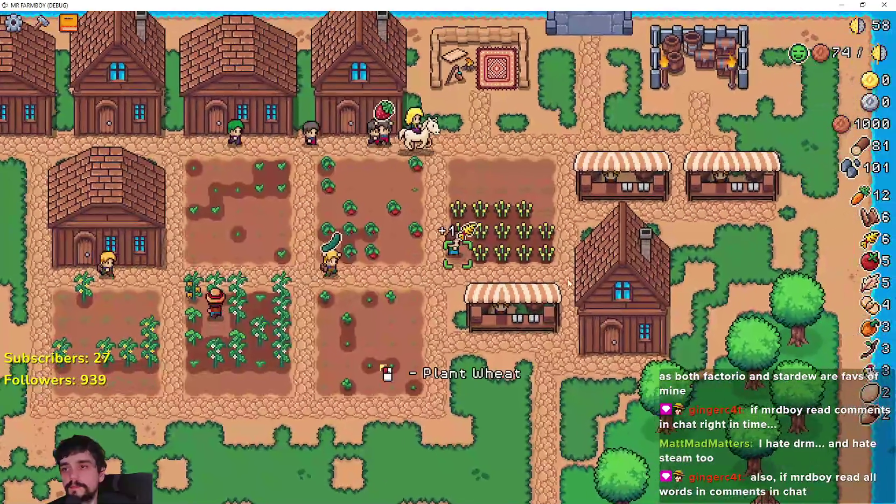
- Harvest the ripe wheat row and pause the game to show the stats
{"action": "key", "text": "d"}
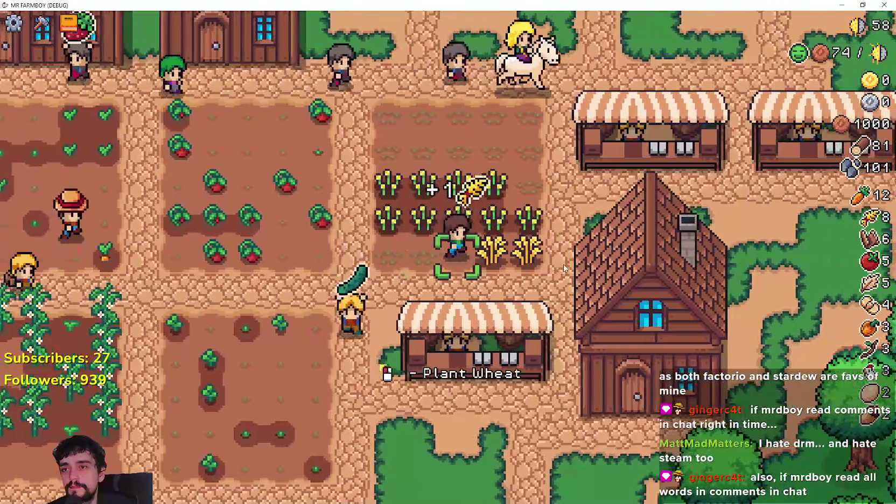
{"action": "key", "text": "a"}
{"action": "key", "text": "Escape"}
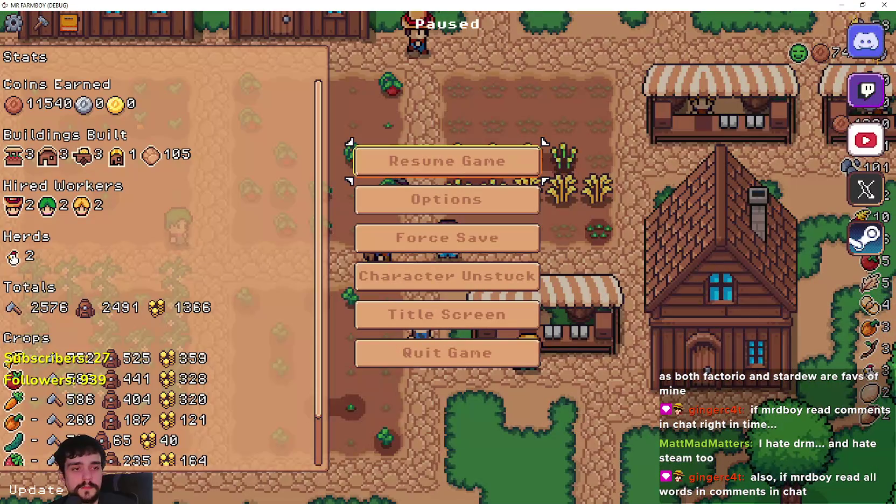
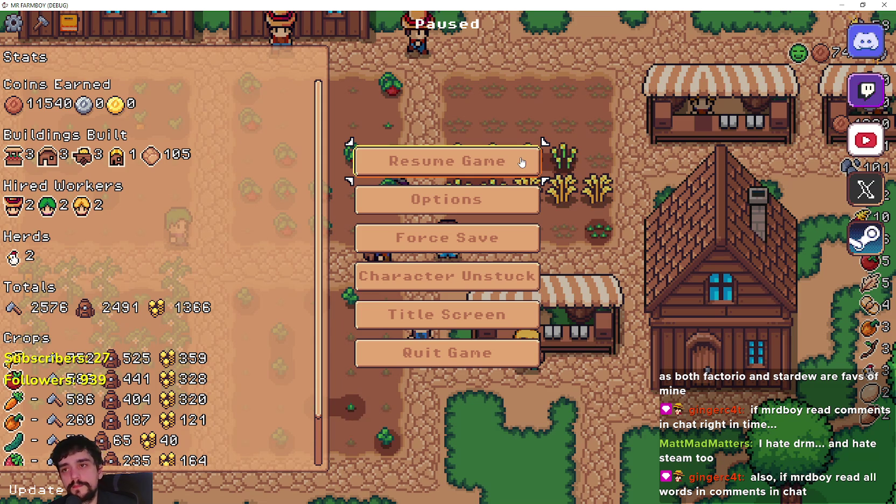
- Resume the Mr Farmboy debug game briefly, pause it again, and return to the Godot editor
{"action": "left_click", "coordinate": [516, 165]}
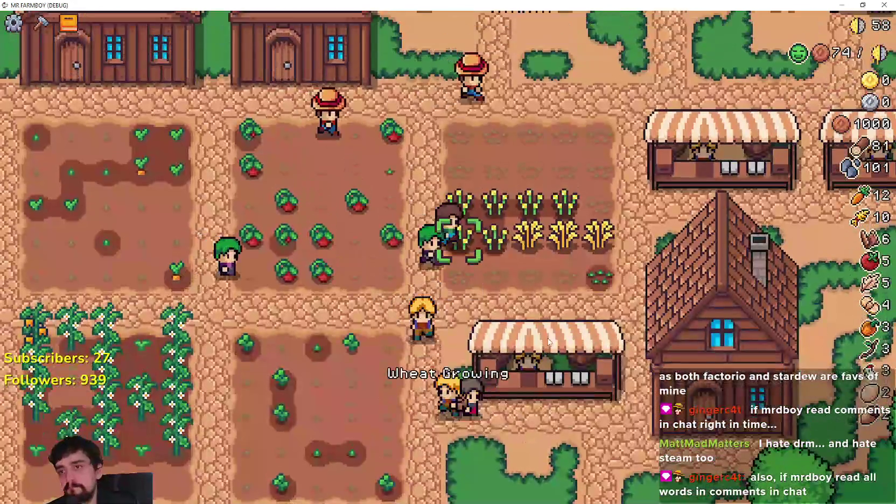
{"action": "key", "text": "Escape"}
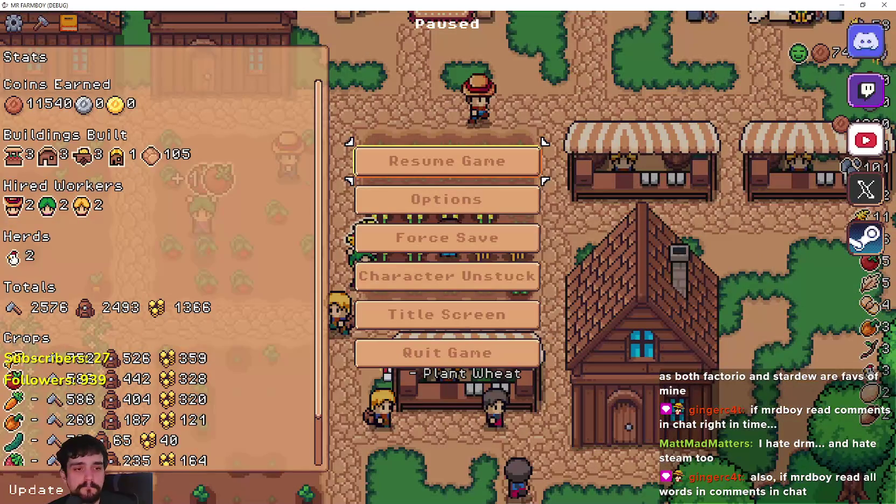
{"action": "key", "text": "alt+Tab"}
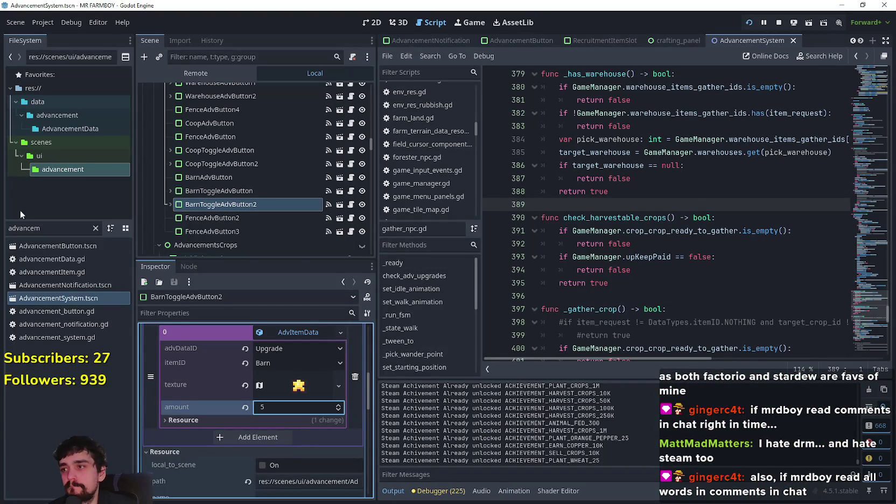
- Filter the FileSystem for 'merchant' and open MerchantSpot.tscn and its merchant_spot.gd script
{"action": "double_click", "coordinate": [2, 228]}
{"action": "type", "text": "merchant"}
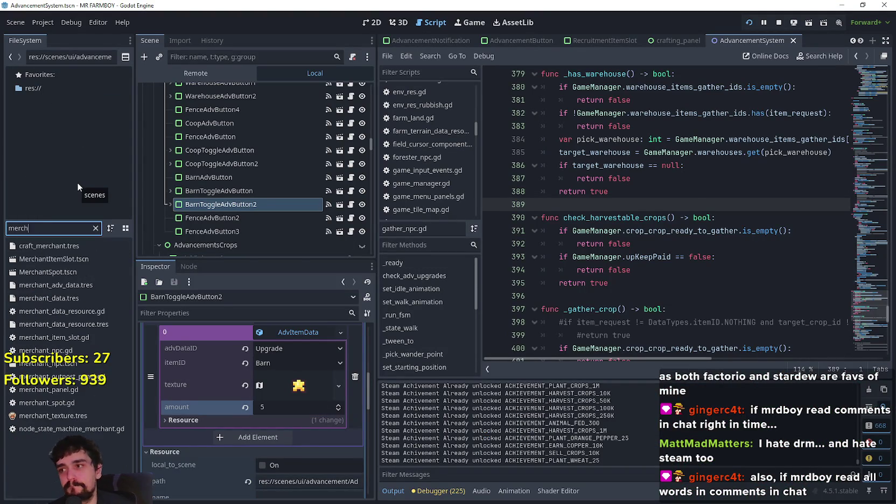
{"action": "double_click", "coordinate": [47, 272]}
{"action": "left_click", "coordinate": [355, 91]}
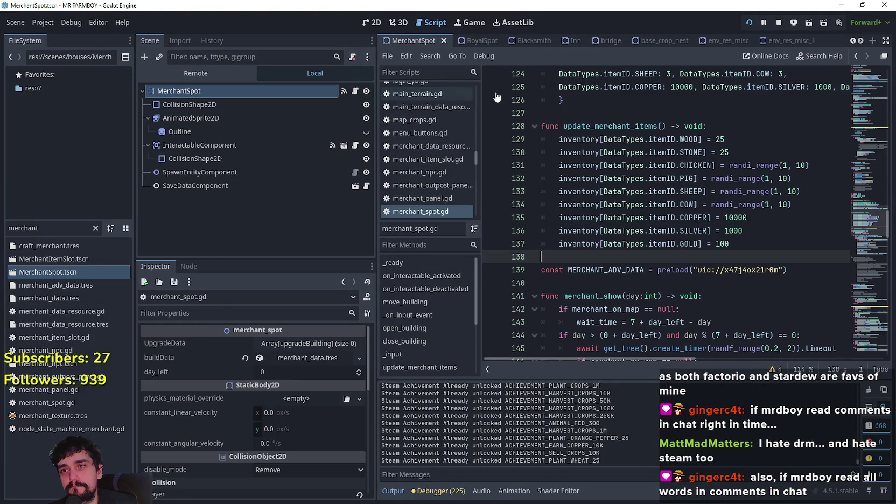
- In update_merchant_items, lower the SILVER stock to 75 and GOLD stock to 5
{"action": "left_click", "coordinate": [728, 127]}
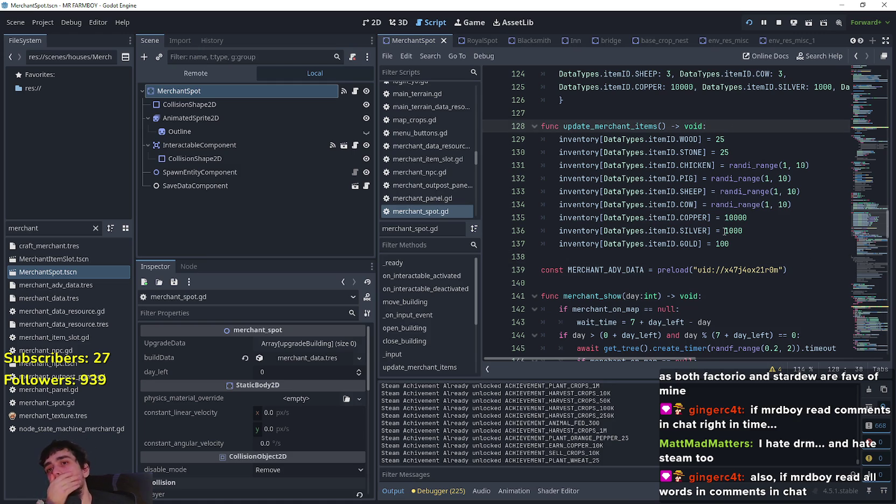
{"action": "left_click_drag", "start_coordinate": [375, 184], "coordinate": [292, 184]}
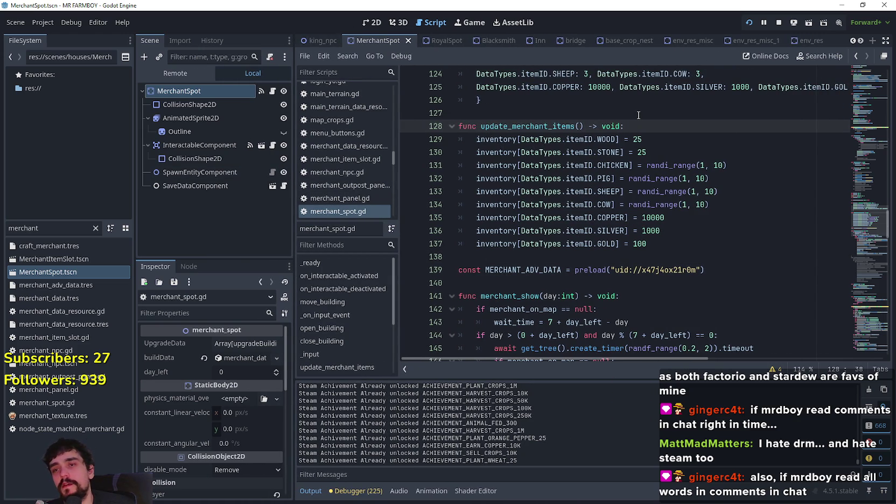
{"action": "key", "text": "Return"}
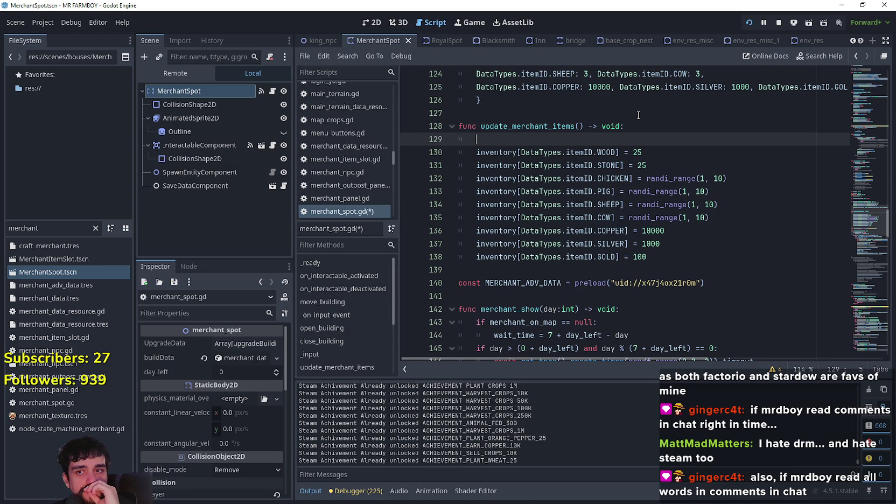
{"action": "left_click", "coordinate": [733, 218]}
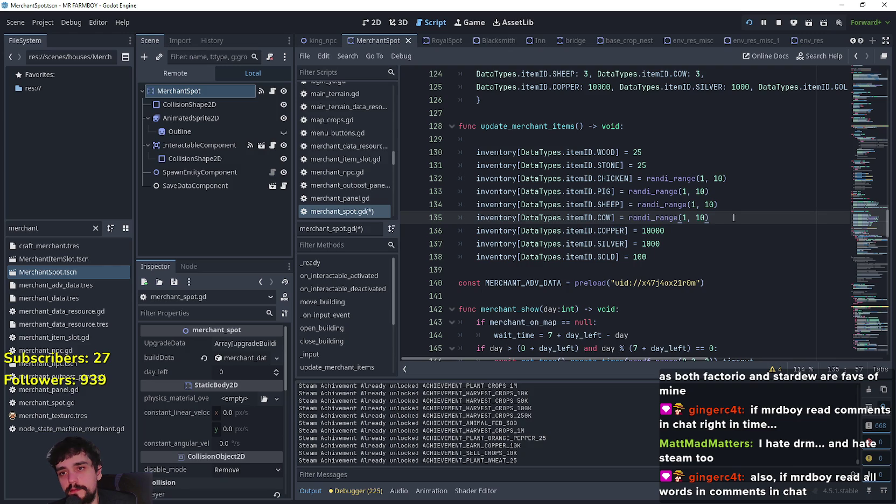
{"action": "left_click", "coordinate": [659, 246]}
{"action": "type", "text": "75"}
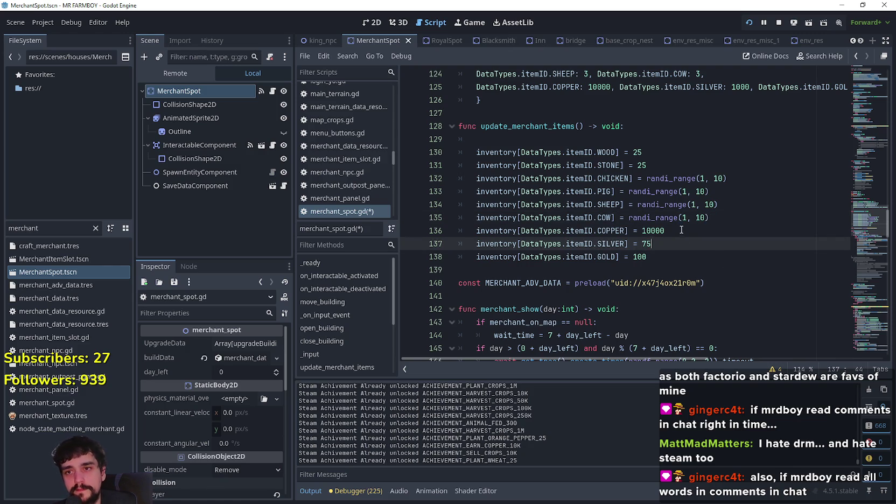
{"action": "left_click", "coordinate": [666, 259]}
{"action": "type", "text": "5"}
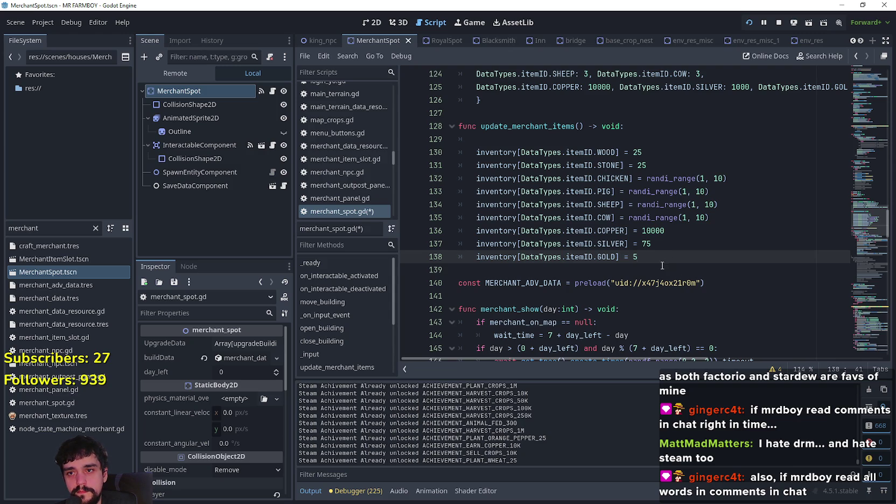
{"action": "left_click", "coordinate": [681, 231]}
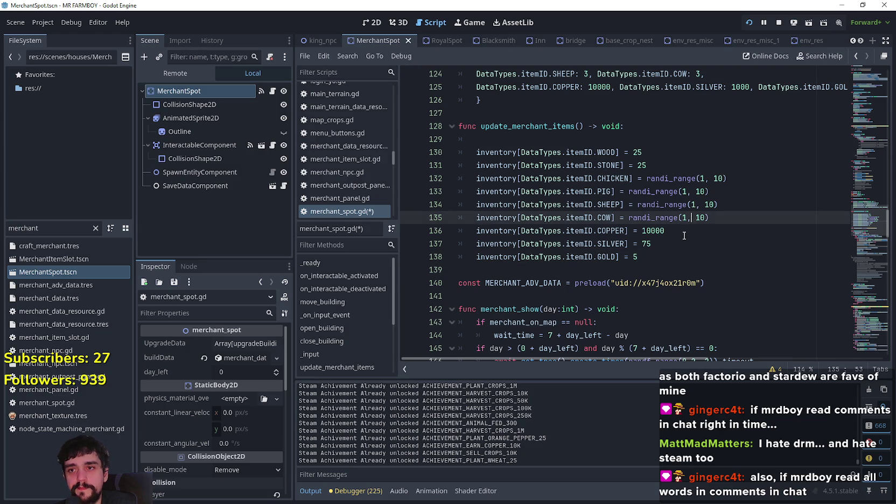
- Add 'match GameManager.current_king_request:' with a '0:' case above the SILVER/GOLD lines
{"action": "key", "text": "Return"}
{"action": "type", "text": "if Game"}
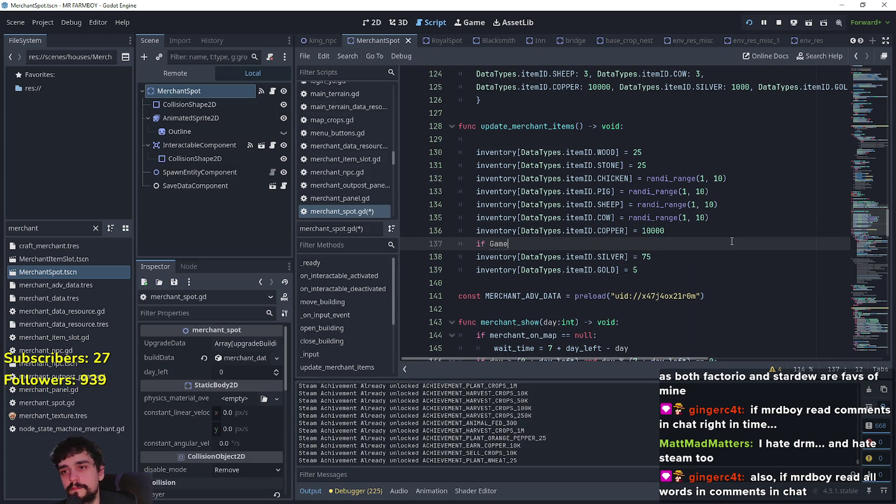
{"action": "type", "text": "M"}
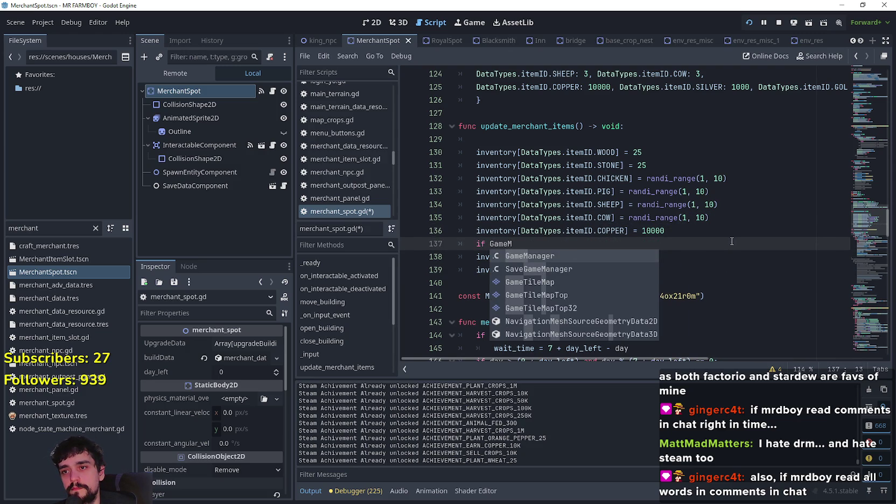
{"action": "key", "text": "Return"}
{"action": "type", "text": "."}
{"action": "key", "text": "Return"}
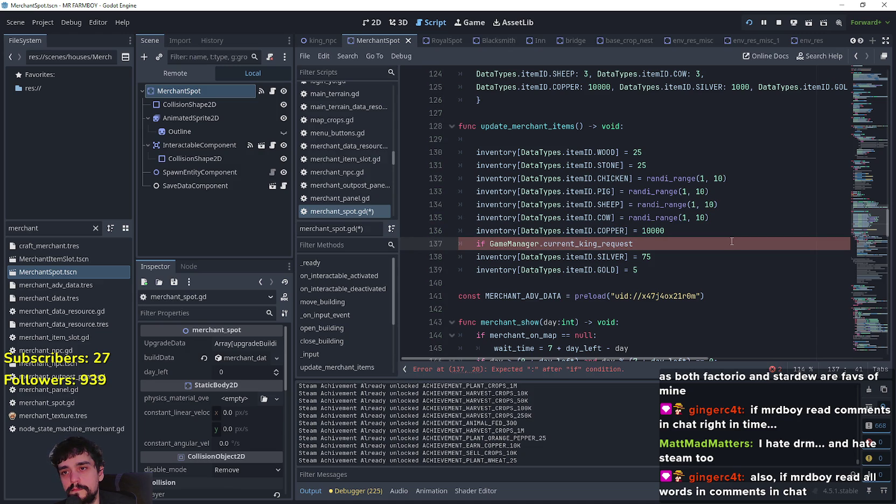
{"action": "key", "text": "BackSpace"}
{"action": "key", "text": "BackSpace"}
{"action": "key", "text": "BackSpace"}
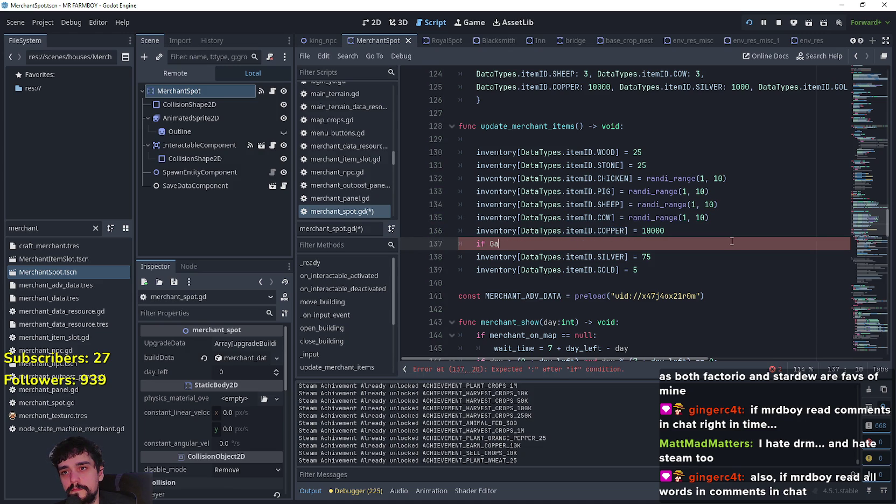
{"action": "type", "text": "match c"}
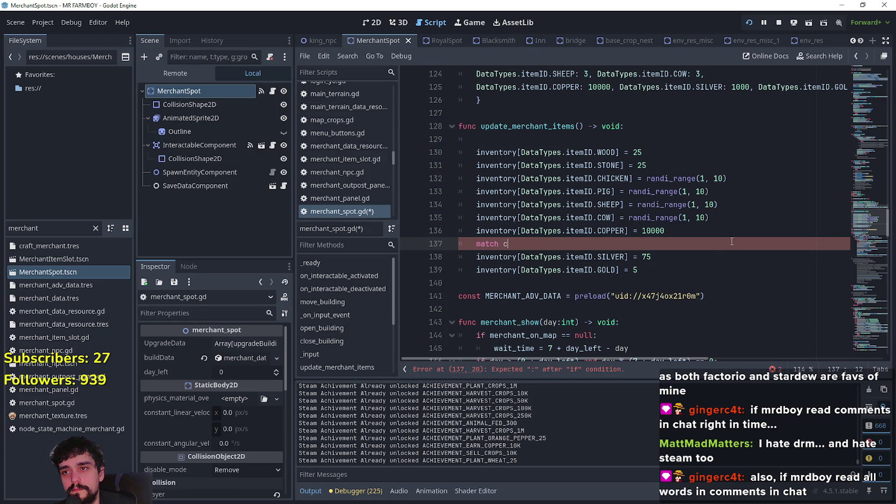
{"action": "key", "text": "BackSpace"}
{"action": "type", "text": "GameMa"}
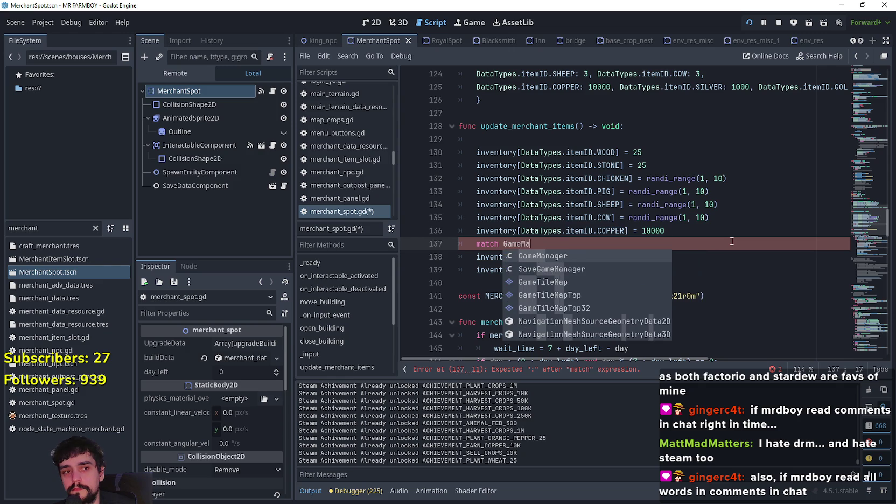
{"action": "key", "text": "Return"}
{"action": "type", "text": ".cu"}
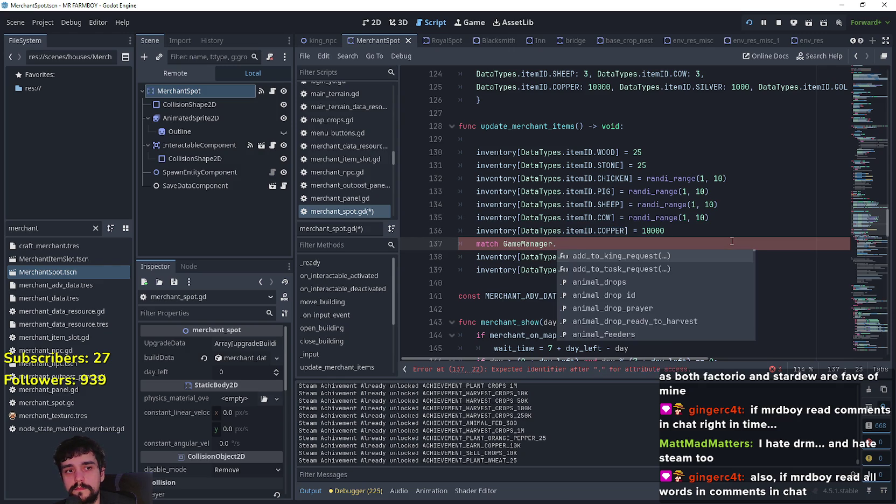
{"action": "key", "text": "Return"}
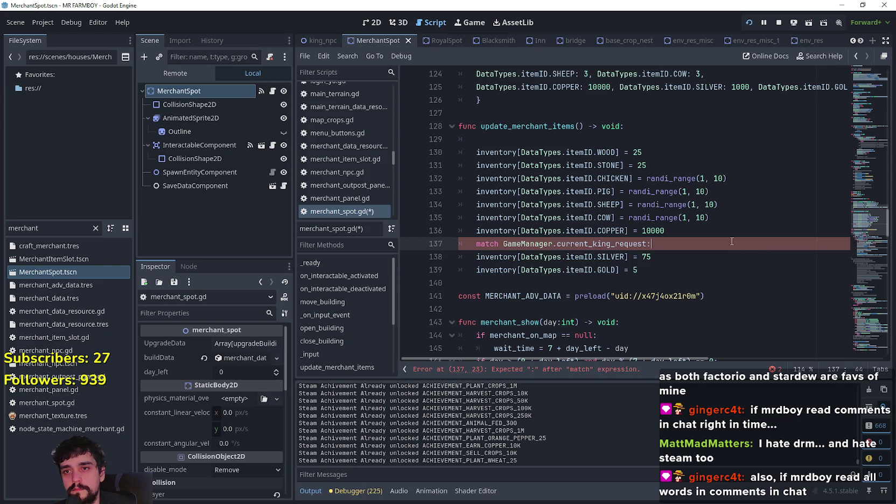
{"action": "key", "text": "Return"}
{"action": "key", "text": "BackSpace"}
{"action": "key", "text": "BackSpace"}
{"action": "type", "text": "0:"}
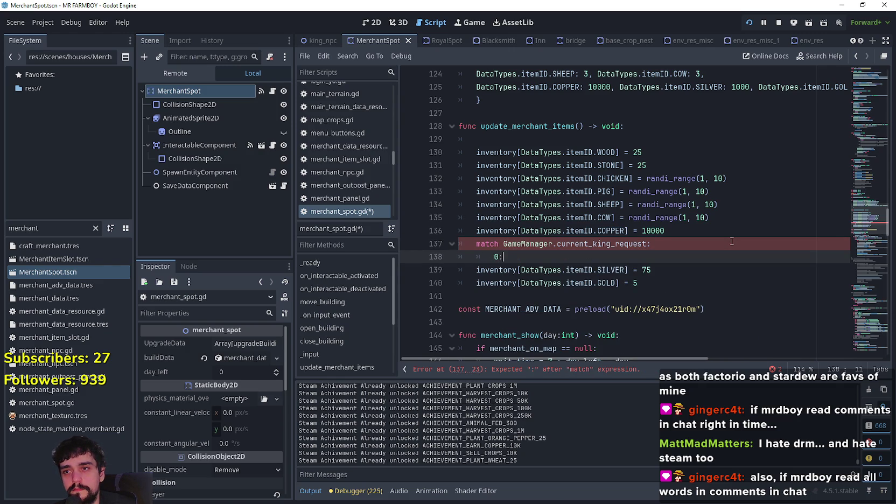
{"action": "key", "text": "Return"}
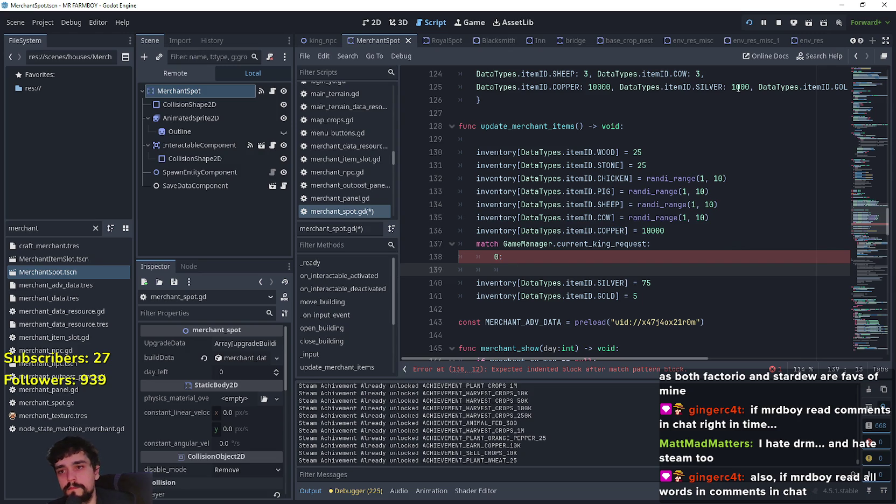
- Indent the SILVER and GOLD lines under case 0 and delete the empty line
{"action": "left_click", "coordinate": [476, 284]}
{"action": "key", "text": "Tab"}
{"action": "key", "text": "Tab"}
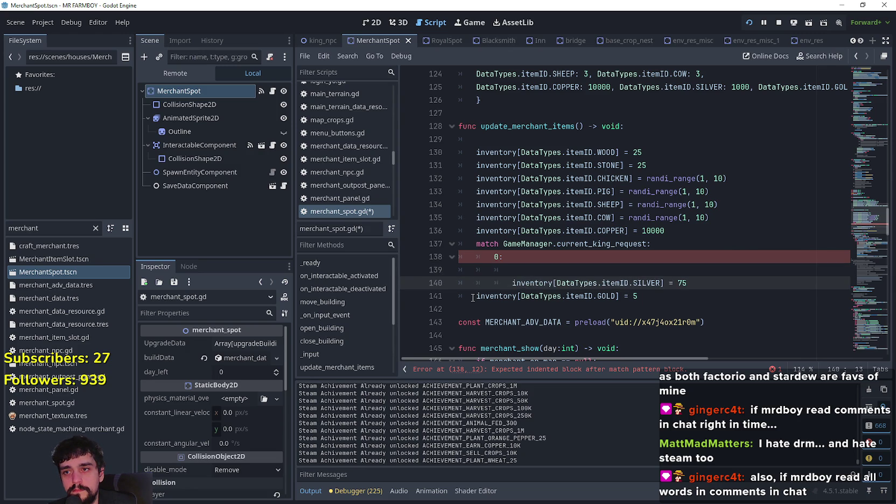
{"action": "left_click", "coordinate": [472, 297]}
{"action": "key", "text": "Tab"}
{"action": "key", "text": "Tab"}
{"action": "left_click", "coordinate": [529, 271]}
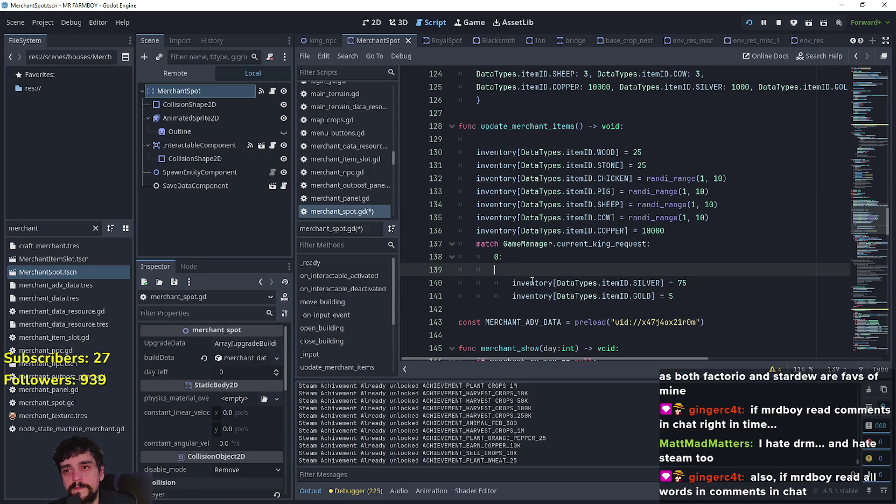
{"action": "key", "text": "ctrl+shift+k"}
- Duplicate the case 0 block as case 1 with the same 75 silver and 5 gold
{"action": "mouse_move", "coordinate": [675, 284]}
{"action": "left_mouse_down"}
{"action": "mouse_move", "coordinate": [485, 284]}
{"action": "mouse_move", "coordinate": [404, 268]}
{"action": "mouse_move", "coordinate": [419, 255]}
{"action": "left_mouse_up"}
{"action": "key", "text": "ctrl+c"}
{"action": "left_click", "coordinate": [464, 296]}
{"action": "key", "text": "ctrl+v"}
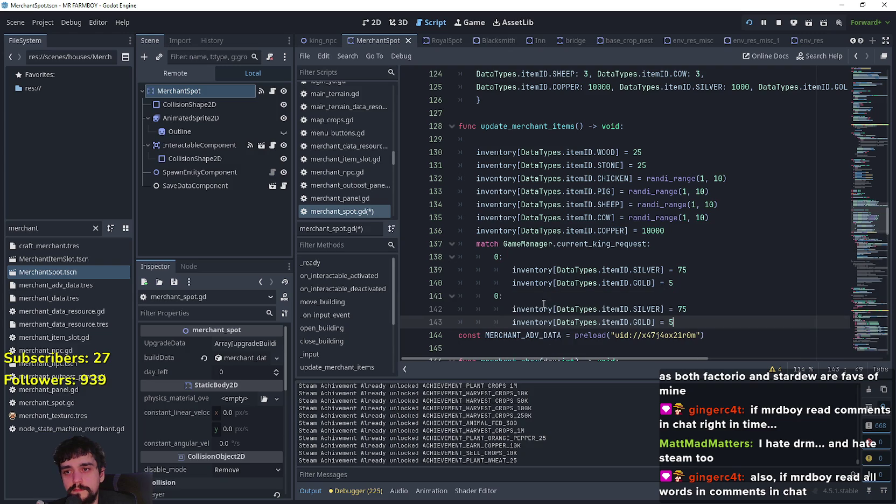
{"action": "left_click", "coordinate": [495, 296]}
{"action": "type", "text": "1"}
{"action": "left_click", "coordinate": [599, 322]}
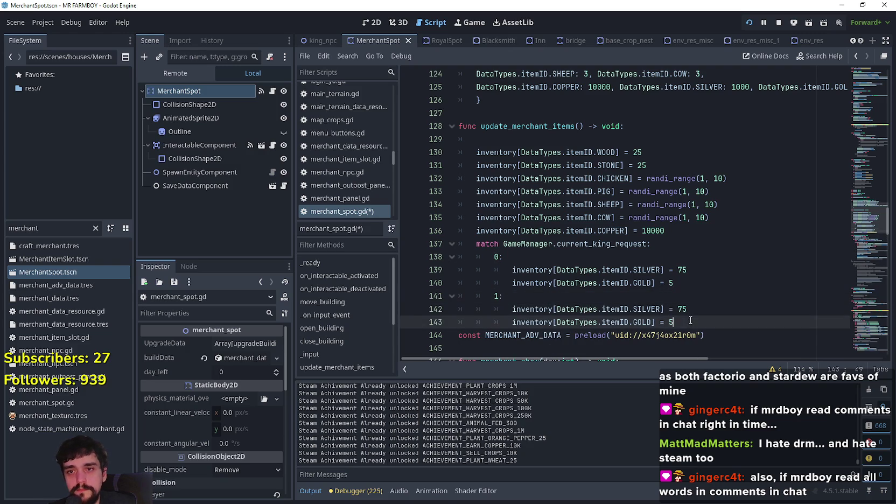
{"action": "key", "text": "Return"}
{"action": "left_click_drag", "start_coordinate": [538, 333], "coordinate": [457, 332]}
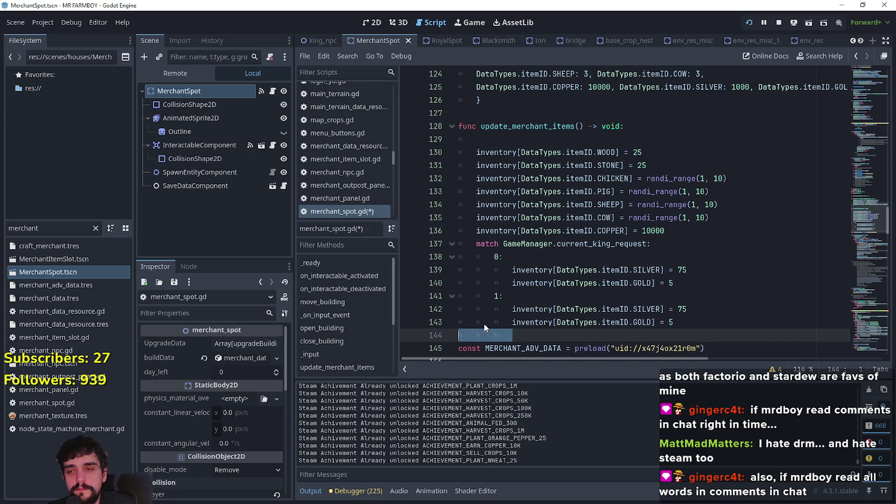
- Paste another copy of the case block and relabel it as case 2
{"action": "key", "text": "ctrl+v"}
{"action": "double_click", "coordinate": [496, 283]}
{"action": "type", "text": "3"}
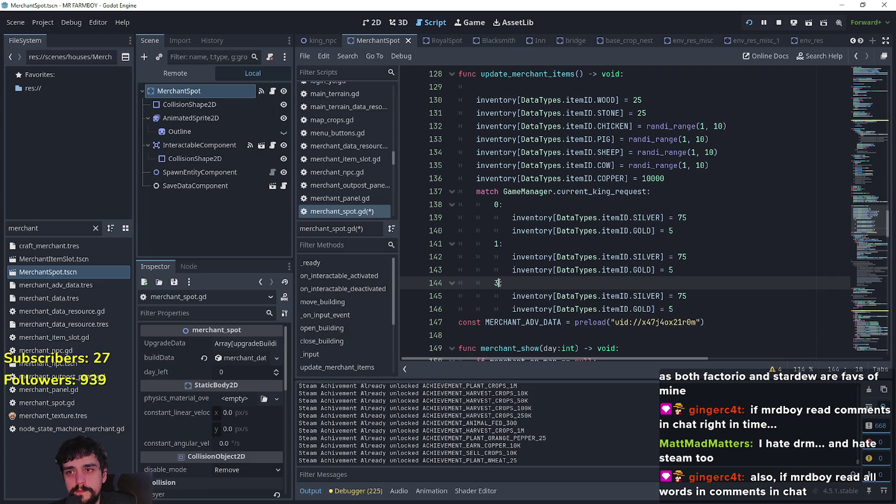
{"action": "key", "text": "shift+Left"}
{"action": "type", "text": "2"}
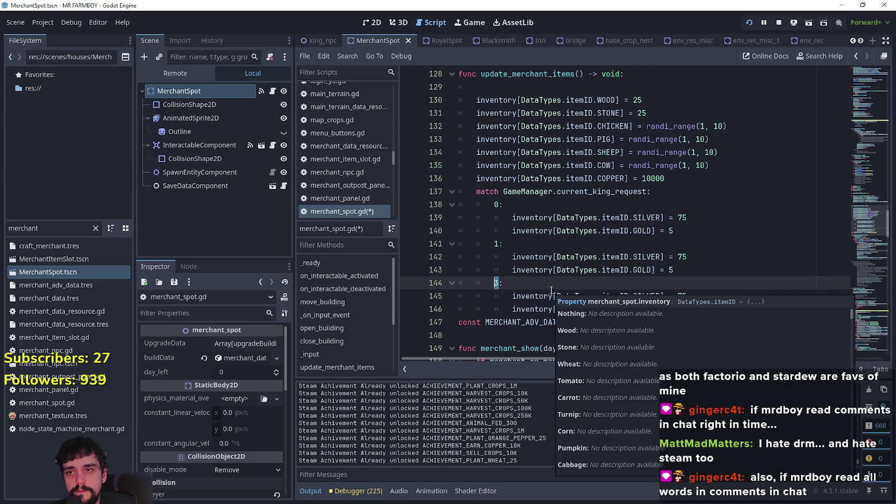
{"action": "left_click", "coordinate": [673, 296]}
{"action": "left_click", "coordinate": [674, 306]}
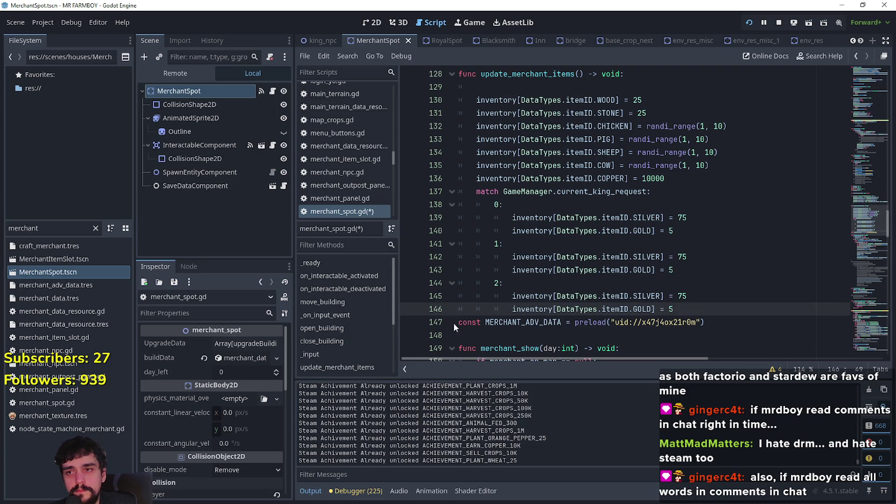
- Paste one more case block below and label it '3,4,5,6:'
{"action": "key", "text": "Return"}
{"action": "key", "text": "shift+Home"}
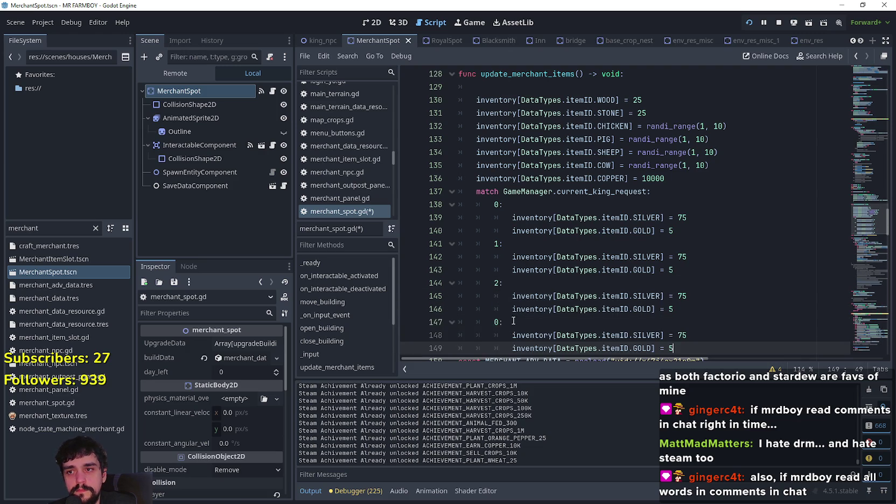
{"action": "key", "text": "ctrl+v"}
{"action": "left_click", "coordinate": [690, 268]}
{"action": "key", "text": "Return"}
{"action": "key", "text": "BackSpace"}
{"action": "key", "text": "BackSpace"}
{"action": "key", "text": "BackSpace"}
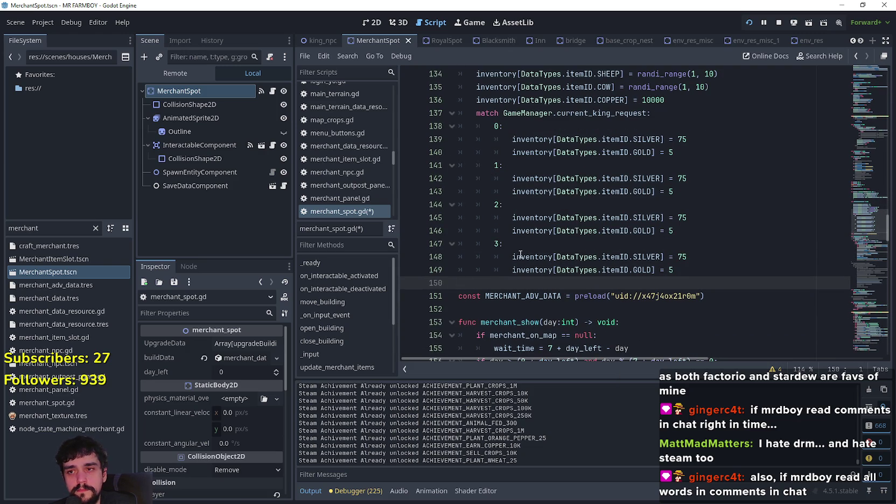
{"action": "key", "text": "Up"}
{"action": "key", "text": "Up"}
{"action": "key", "text": "Up"}
{"action": "key", "text": "End"}
{"action": "type", "text": "4,5,6"}
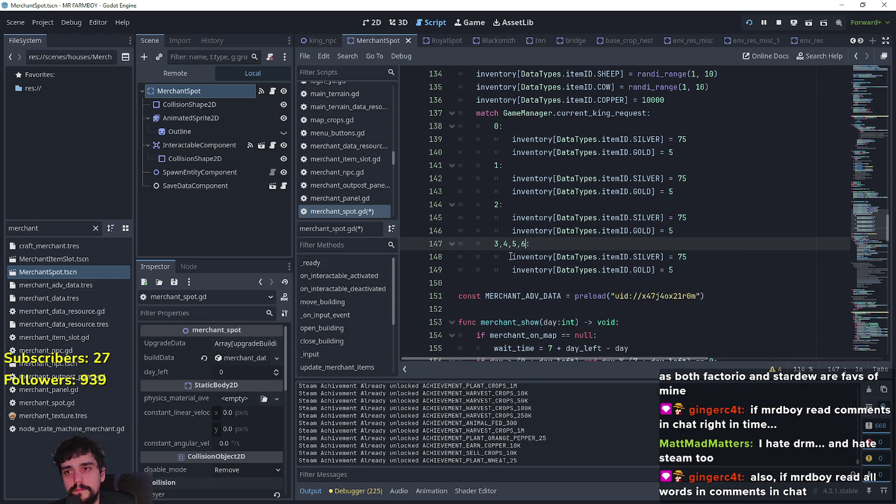
- Delete the stray blank line after the last case block
{"action": "left_click", "coordinate": [485, 278]}
{"action": "key", "text": "Down"}
{"action": "key", "text": "Delete"}
{"action": "key", "text": "Up"}
{"action": "key", "text": "End"}
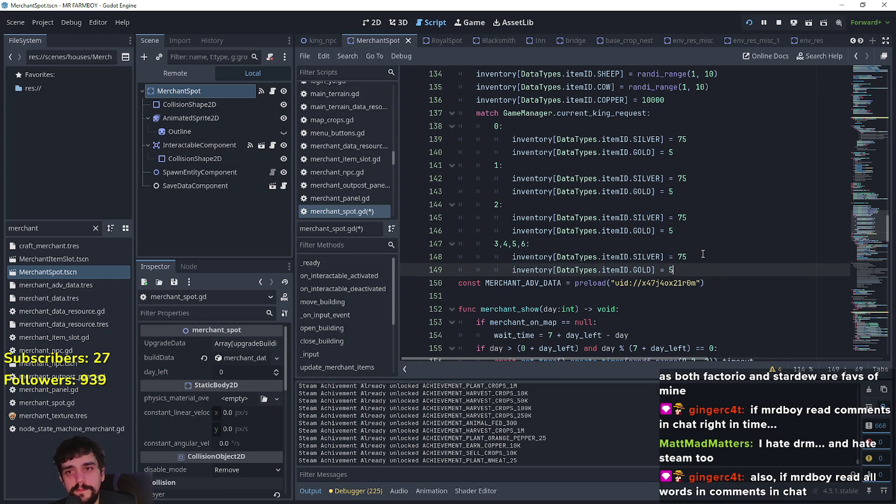
{"action": "double_click", "coordinate": [692, 271]}
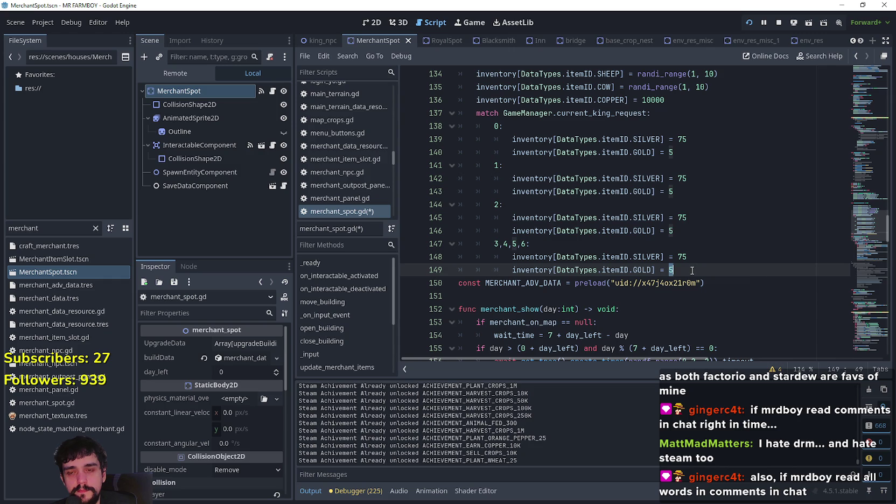
{"action": "left_click", "coordinate": [679, 270]}
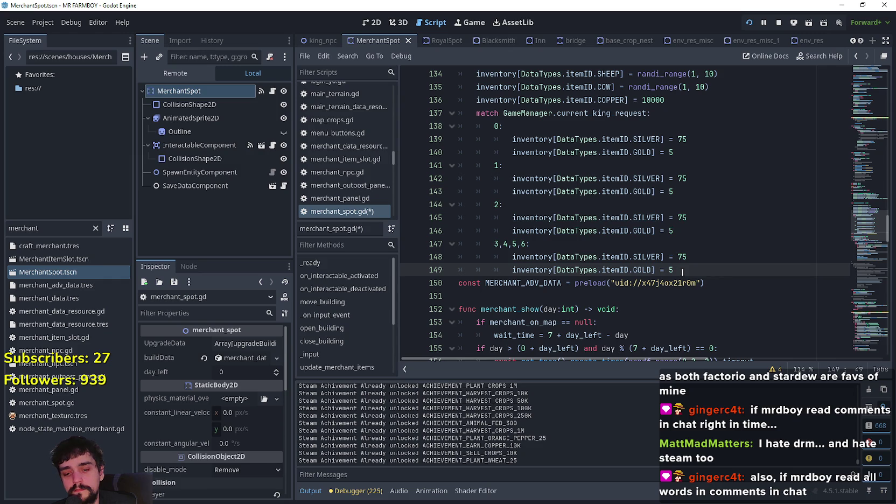
- Set case 1 gold to 25 and the cases 3–6 amounts to 7500 silver and 500 gold
{"action": "scroll", "coordinate": [682, 272], "scroll_direction": "up", "scroll_amount": 1}
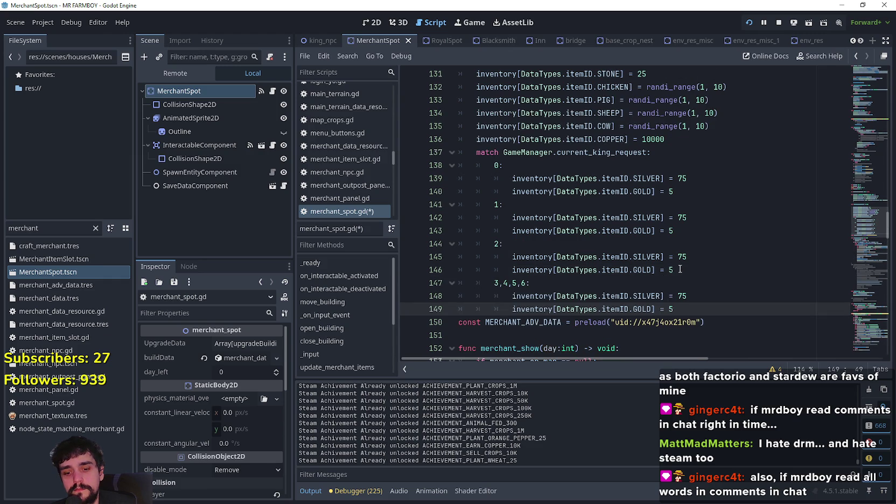
{"action": "type", "text": "0"}
{"action": "left_click", "coordinate": [682, 268]}
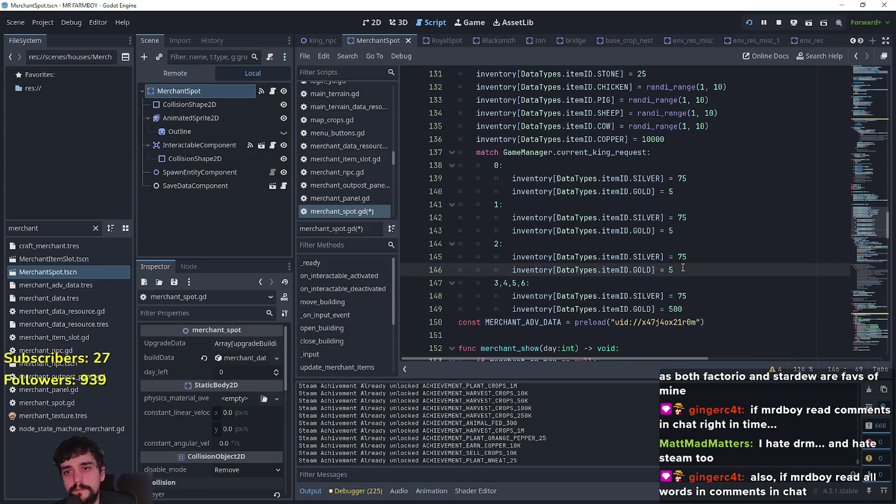
{"action": "type", "text": "0"}
{"action": "double_click", "coordinate": [676, 232]}
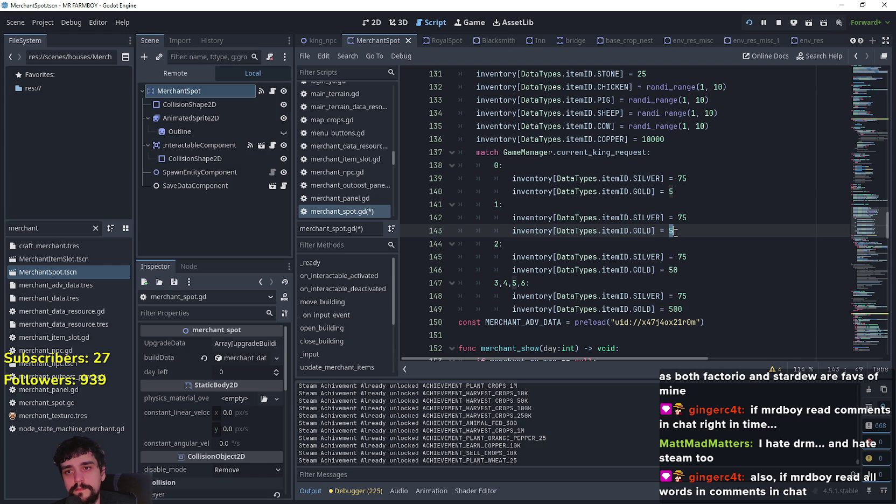
{"action": "type", "text": "25"}
{"action": "left_click", "coordinate": [689, 241]}
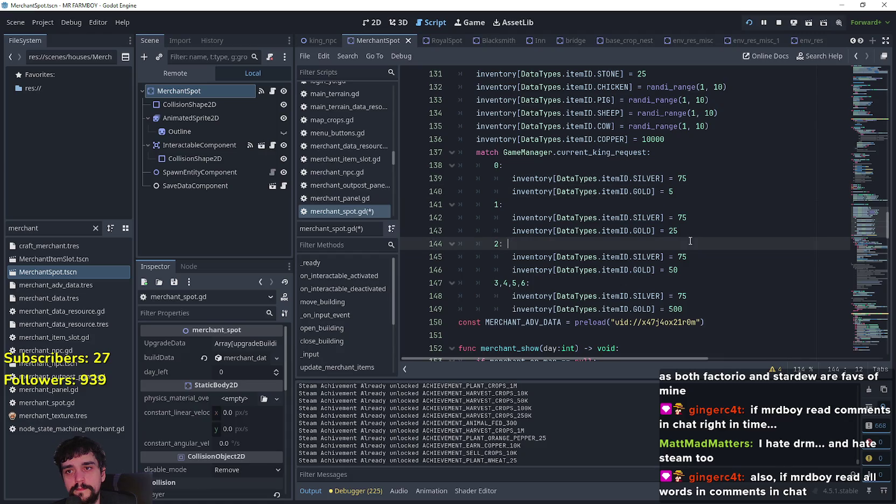
{"action": "left_click", "coordinate": [691, 287]}
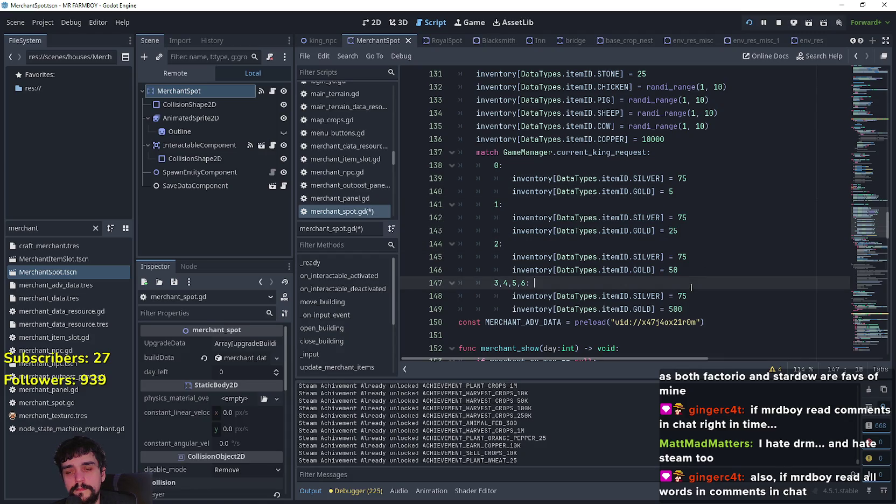
{"action": "left_click", "coordinate": [693, 298]}
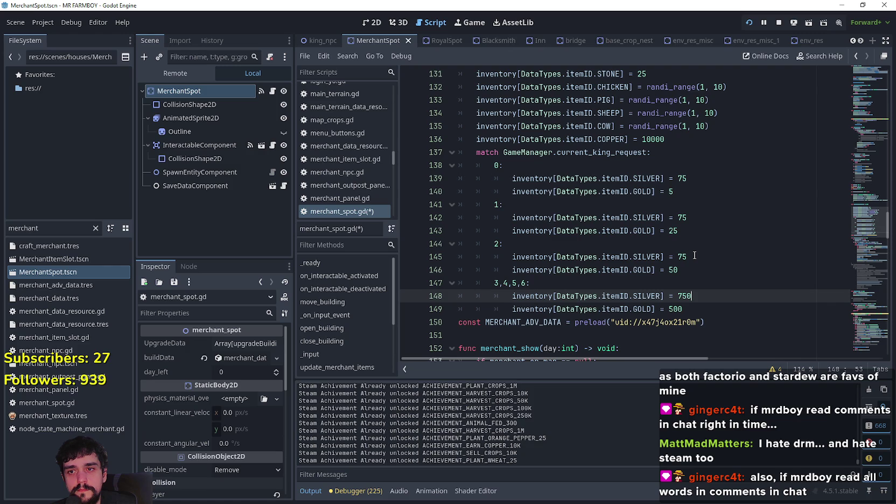
{"action": "type", "text": "0"}
- Make case 2 silver 3750 by typing 7500/2 and using Evaluate Selection
{"action": "double_click", "coordinate": [692, 257]}
{"action": "left_click", "coordinate": [686, 293]}
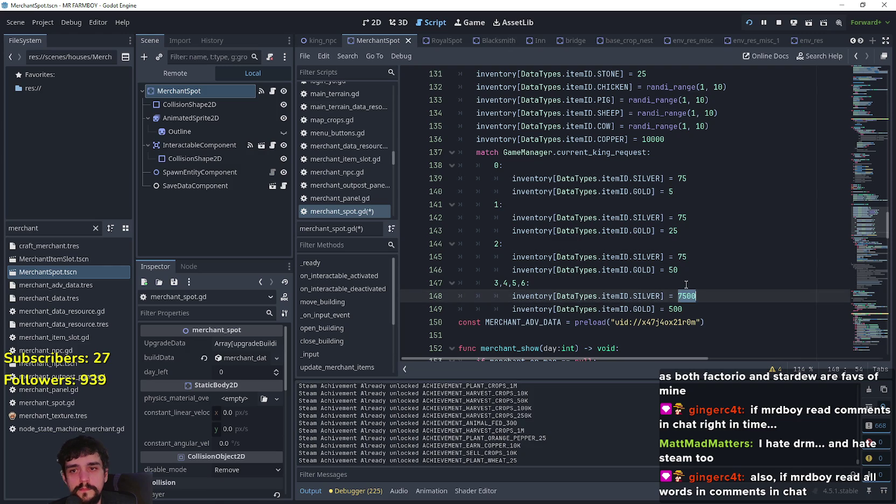
{"action": "left_click", "coordinate": [687, 258]}
{"action": "key", "text": "BackSpace"}
{"action": "key", "text": "BackSpace"}
{"action": "key", "text": "BackSpace"}
{"action": "type", "text": "7500"}
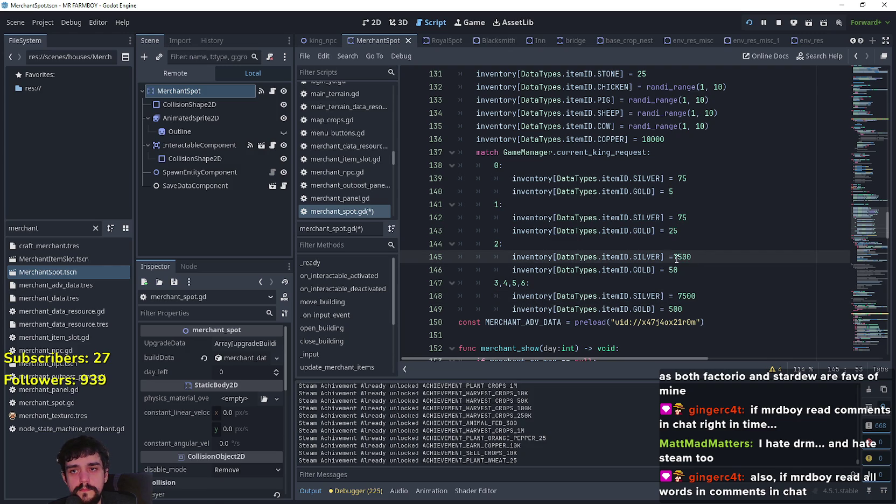
{"action": "left_click", "coordinate": [701, 261]}
{"action": "type", "text": "/2"}
{"action": "left_click_drag", "start_coordinate": [678, 257], "coordinate": [704, 256]}
{"action": "right_click", "coordinate": [702, 257]}
{"action": "key", "text": "Escape"}
{"action": "right_click", "coordinate": [694, 257]}
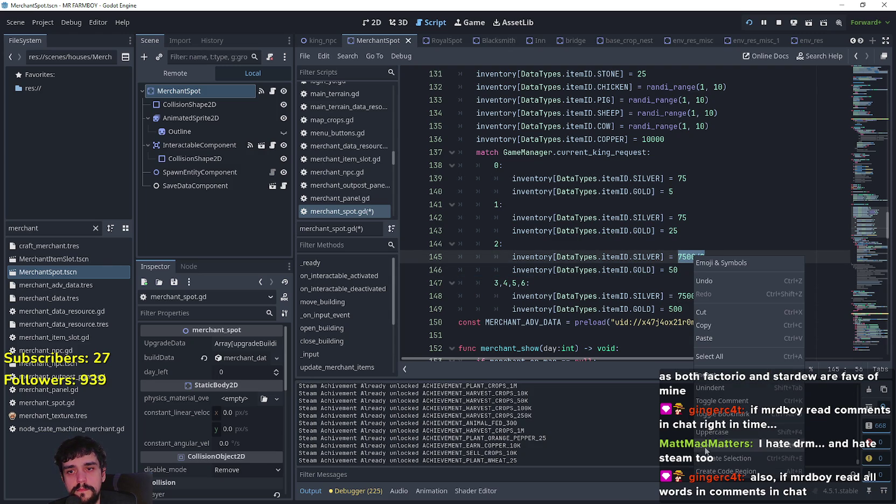
{"action": "left_click", "coordinate": [733, 459]}
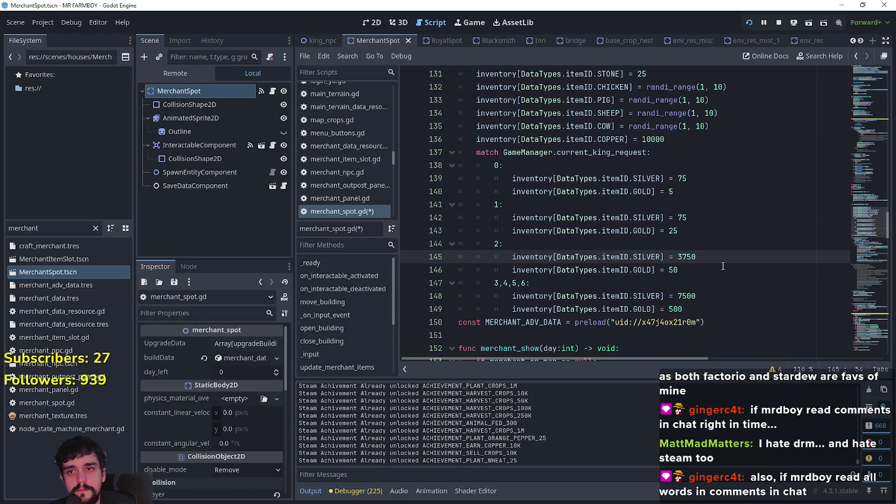
- Paste 3750 into case 1 silver and evaluate 3750/2 to 1875
{"action": "double_click", "coordinate": [691, 257]}
{"action": "double_click", "coordinate": [684, 217]}
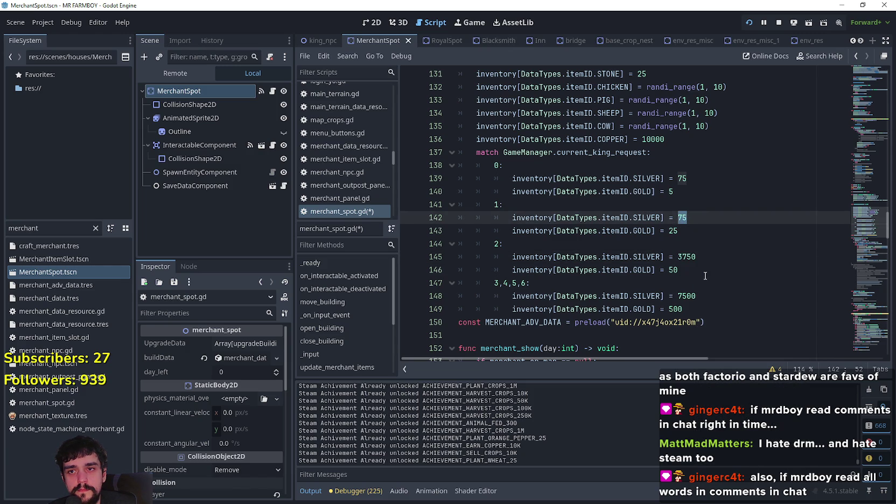
{"action": "key", "text": "ctrl+v"}
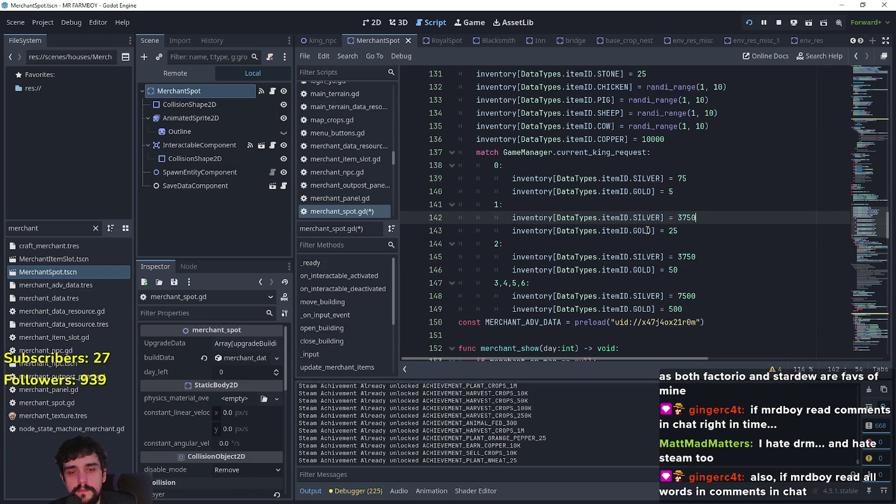
{"action": "type", "text": "/2"}
{"action": "left_click_drag", "start_coordinate": [679, 218], "coordinate": [710, 217]}
{"action": "right_click", "coordinate": [692, 217]}
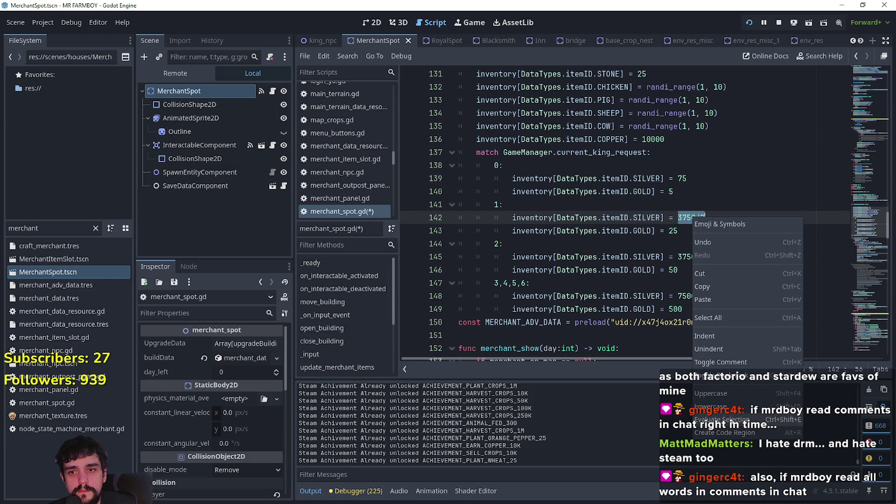
{"action": "left_click", "coordinate": [721, 347]}
{"action": "left_click", "coordinate": [720, 243]}
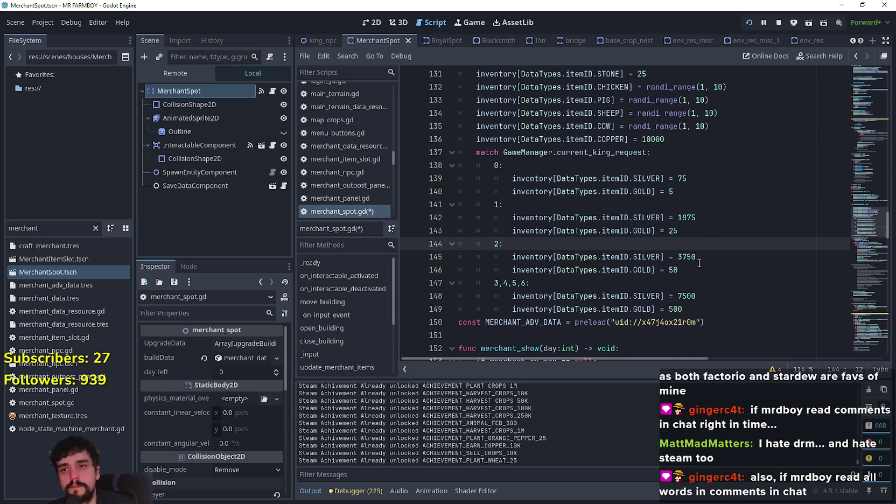
- Replace case 1 silver with 75*2 and evaluate it to 150
{"action": "scroll", "coordinate": [716, 245], "scroll_direction": "up", "scroll_amount": 1}
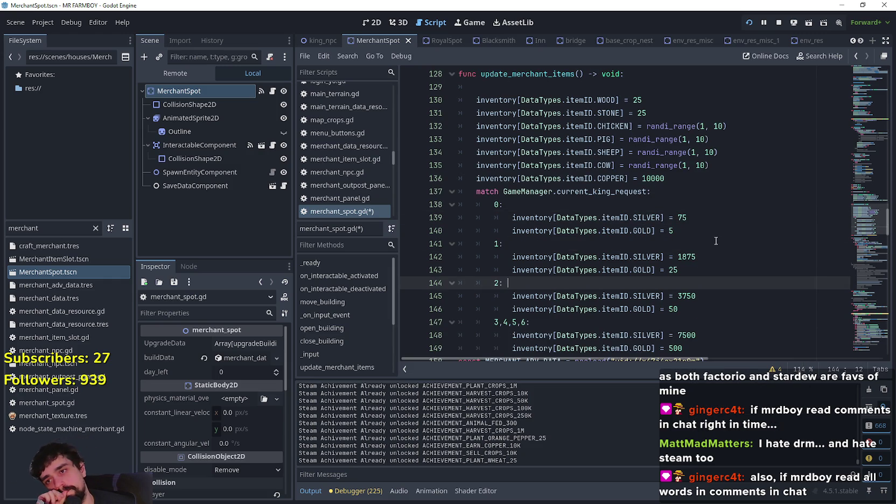
{"action": "double_click", "coordinate": [687, 257]}
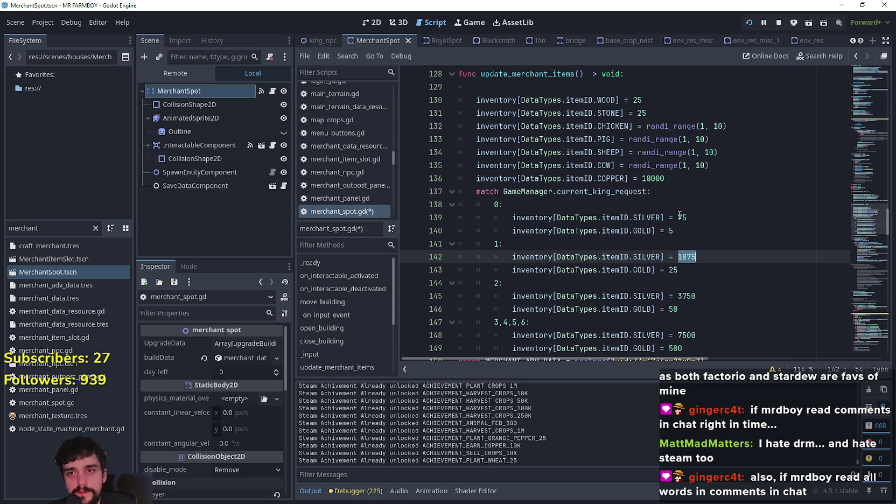
{"action": "double_click", "coordinate": [682, 218]}
{"action": "double_click", "coordinate": [683, 258]}
{"action": "key", "text": "ctrl+v"}
{"action": "type", "text": "*"}
{"action": "double_click", "coordinate": [681, 257]}
{"action": "key", "text": "shift+End"}
{"action": "right_click", "coordinate": [687, 258]}
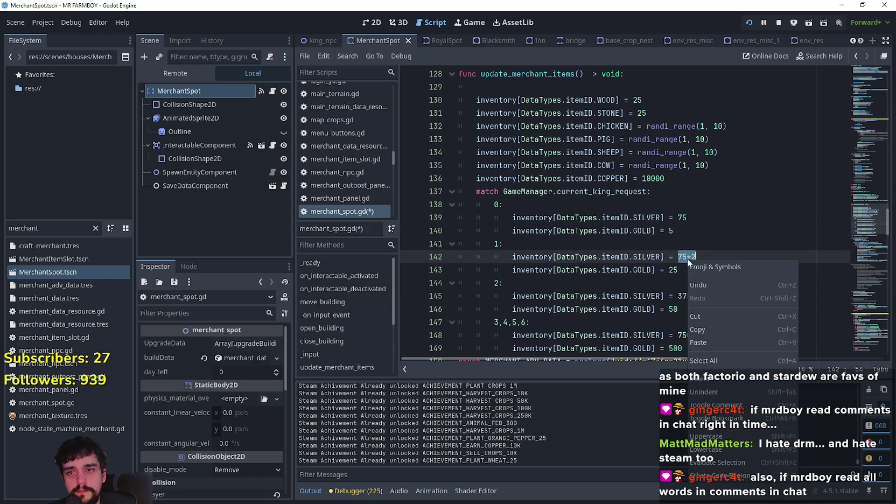
{"action": "left_click", "coordinate": [738, 462]}
{"action": "key", "text": "Down"}
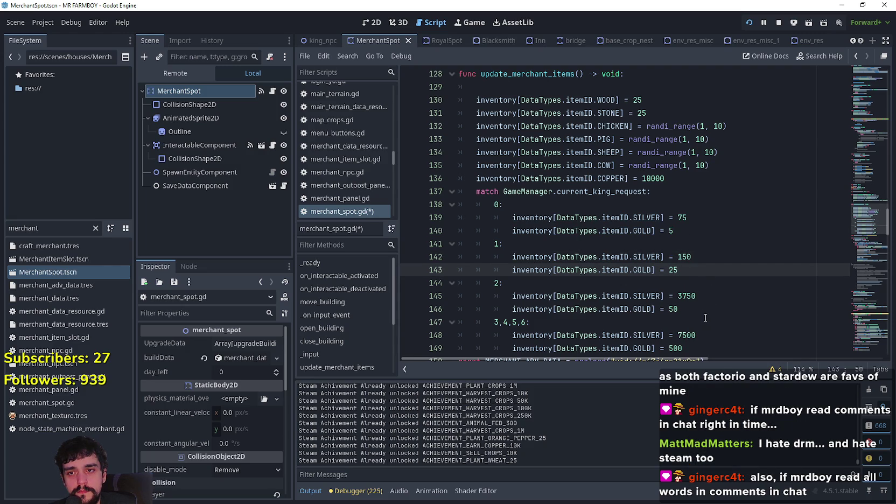
- Change the GOLD amounts to 10 for case 1, 25 for case 2, and 50 for cases 3–6
{"action": "scroll", "coordinate": [690, 276], "scroll_direction": "down", "scroll_amount": 1}
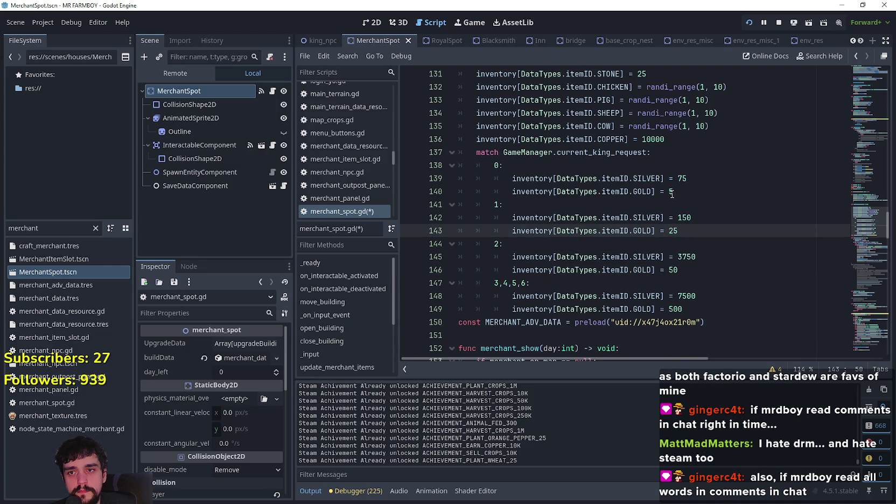
{"action": "double_click", "coordinate": [673, 231]}
{"action": "type", "text": "10"}
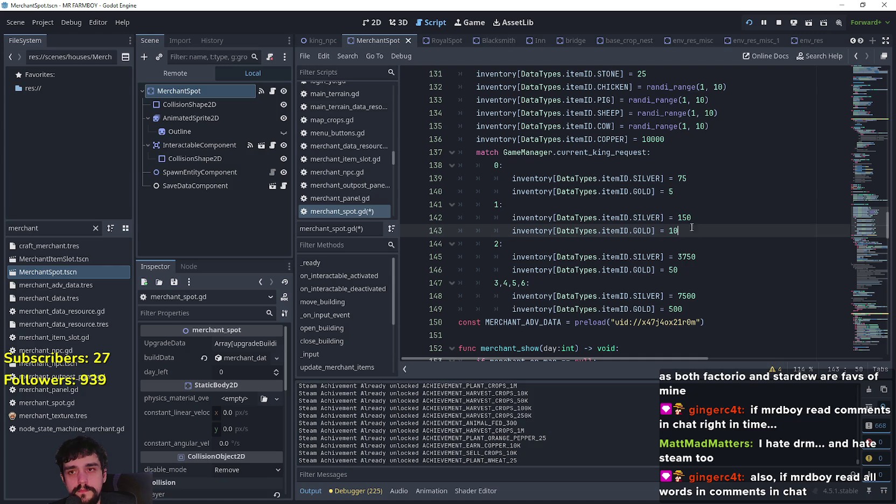
{"action": "double_click", "coordinate": [673, 270]}
{"action": "type", "text": "15"}
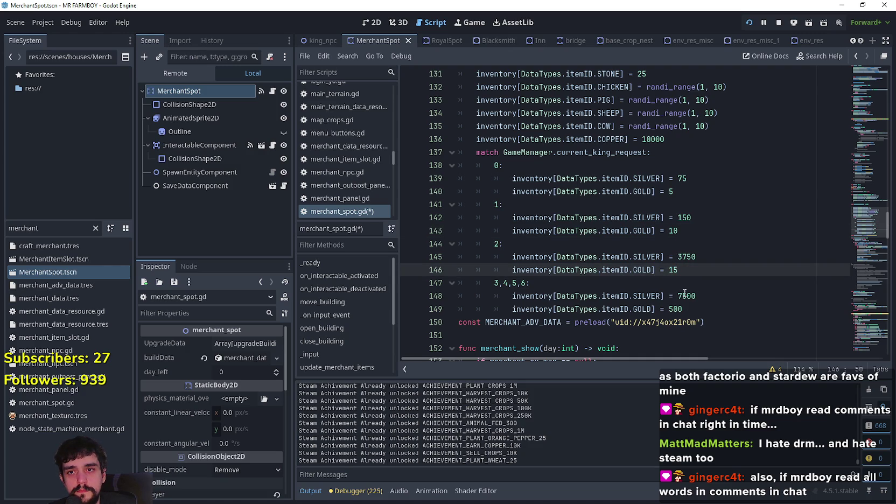
{"action": "left_click", "coordinate": [687, 309]}
{"action": "double_click", "coordinate": [688, 309]}
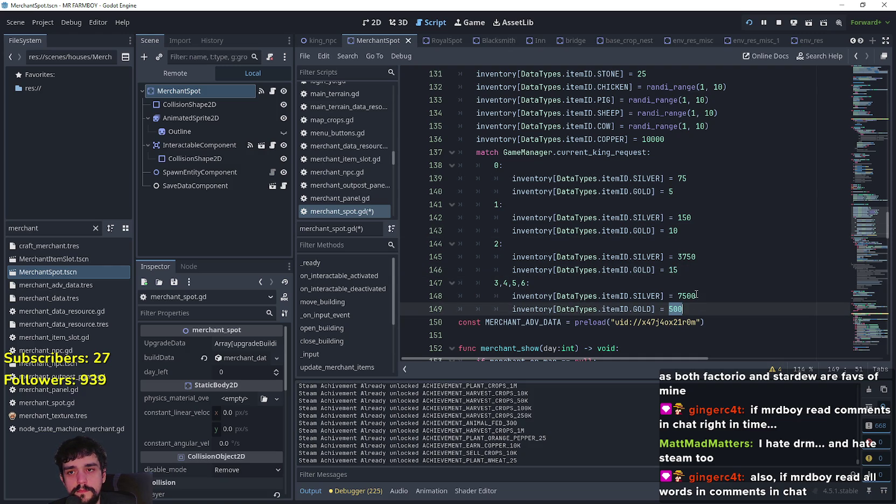
{"action": "left_click", "coordinate": [685, 230]}
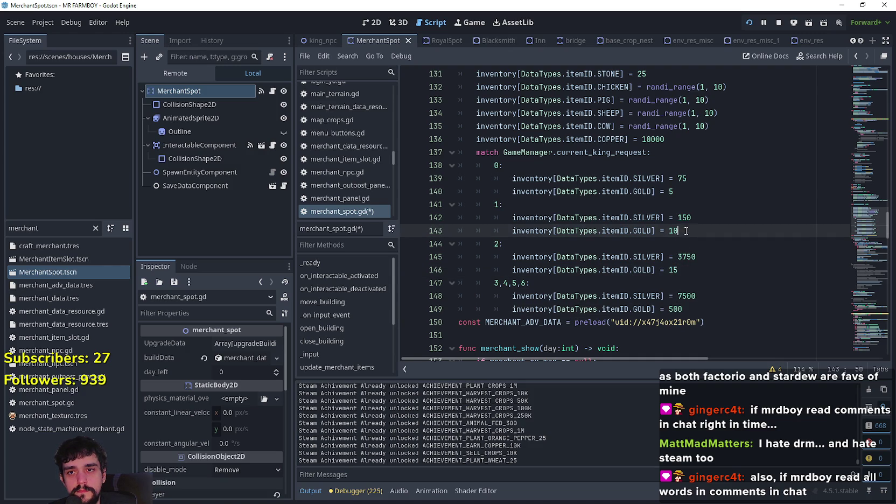
{"action": "double_click", "coordinate": [683, 275]}
{"action": "type", "text": "20"}
{"action": "left_click", "coordinate": [686, 309]}
{"action": "left_click_drag", "start_coordinate": [684, 309], "coordinate": [668, 309]}
{"action": "type", "text": "50"}
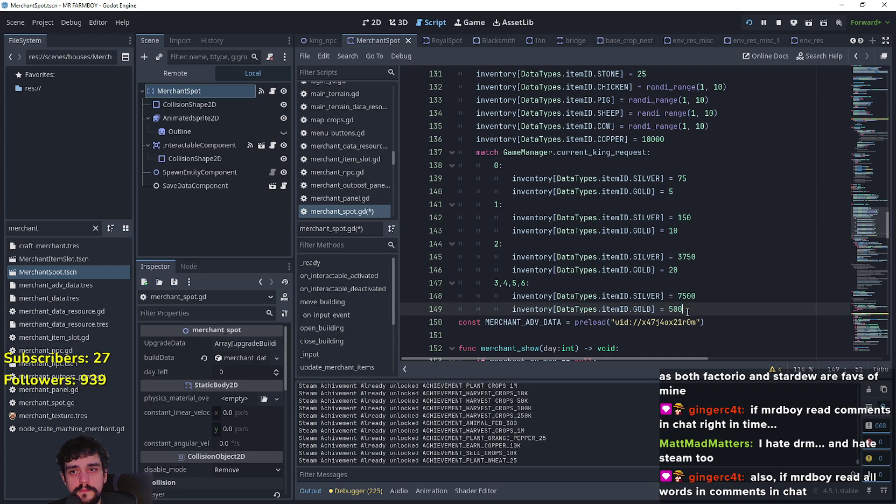
{"action": "key", "text": "Up"}
{"action": "key", "text": "Up"}
{"action": "key", "text": "Up"}
{"action": "key", "text": "BackSpace"}
{"action": "type", "text": "5"}
- Insert a blank line after the last gold entry, before the const
{"action": "left_click", "coordinate": [698, 229]}
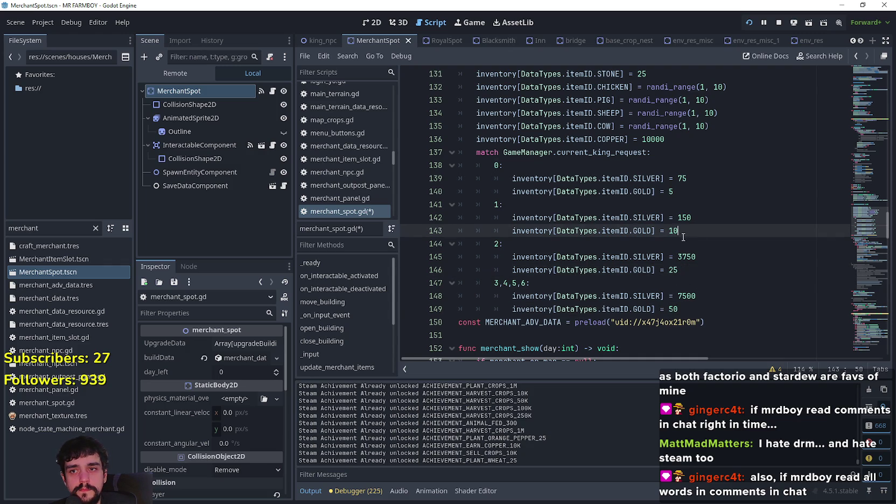
{"action": "left_click_drag", "start_coordinate": [687, 245], "coordinate": [700, 272]}
{"action": "left_click", "coordinate": [709, 285]}
{"action": "left_click", "coordinate": [703, 297]}
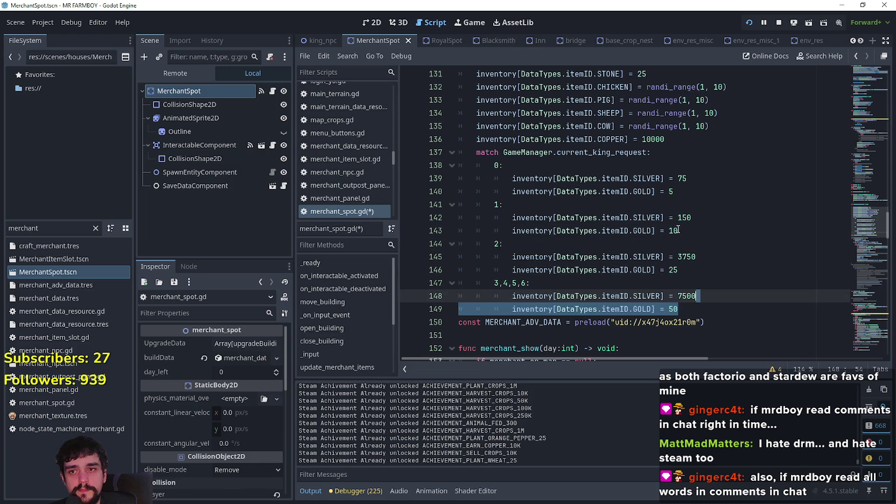
{"action": "left_click", "coordinate": [706, 268]}
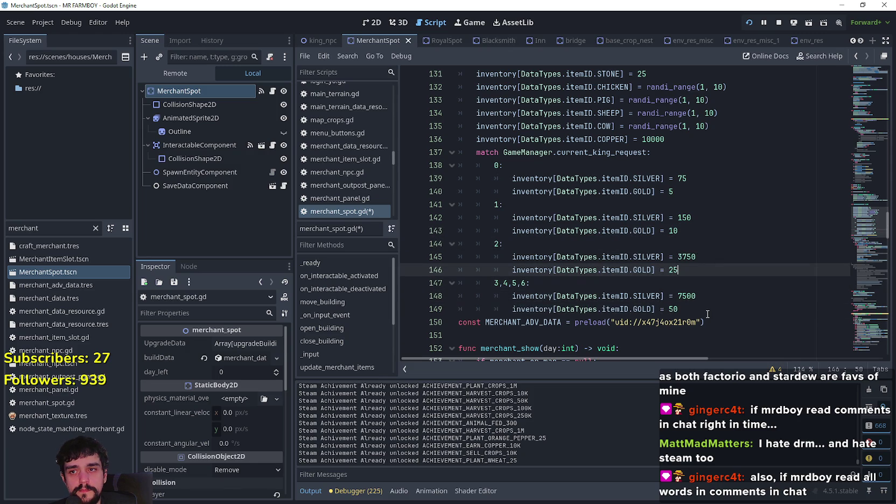
{"action": "left_click", "coordinate": [708, 311]}
{"action": "key", "text": "Return"}
{"action": "key", "text": "BackSpace"}
{"action": "key", "text": "BackSpace"}
{"action": "key", "text": "BackSpace"}
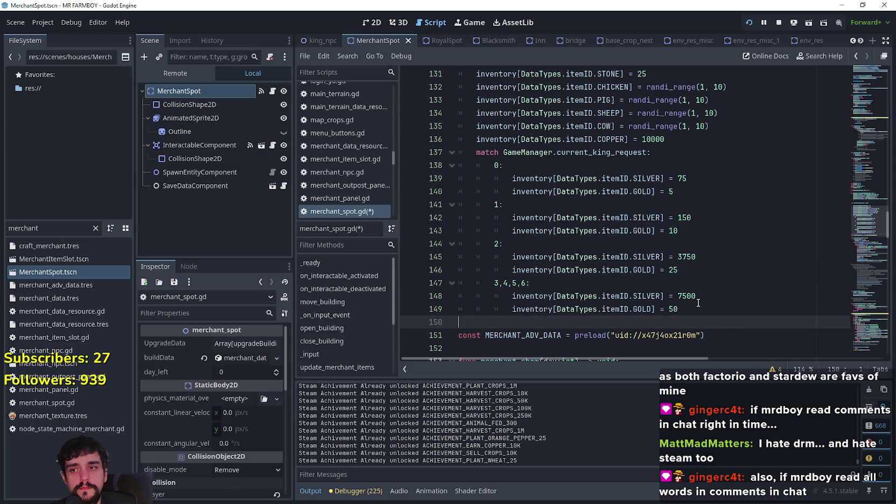
{"action": "left_click", "coordinate": [557, 272]}
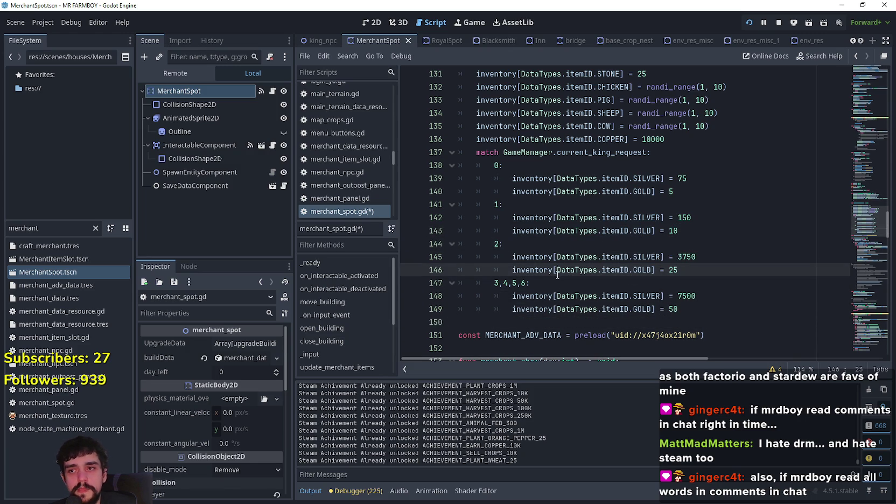
{"action": "left_click", "coordinate": [550, 282]}
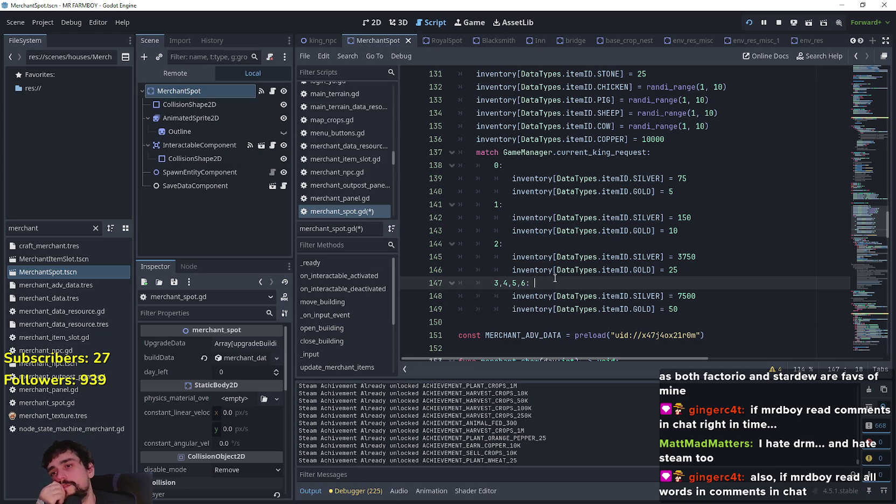
- Replace the request-2 silver 3750 with 150*2 and evaluate it to 300
{"action": "left_click_drag", "start_coordinate": [678, 269], "coordinate": [439, 246]}
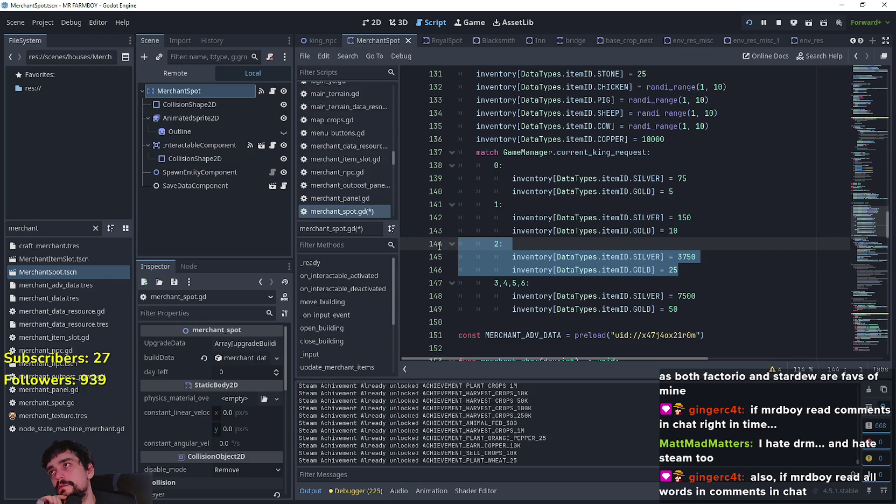
{"action": "left_click", "coordinate": [694, 240]}
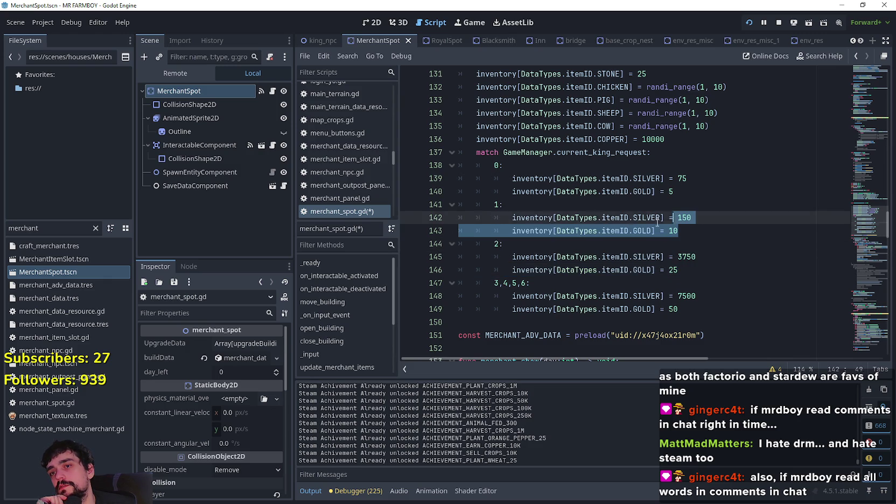
{"action": "left_click", "coordinate": [706, 259]}
{"action": "key", "text": "Up"}
{"action": "key", "text": "Up"}
{"action": "key", "text": "Up"}
{"action": "key", "text": "ctrl+d"}
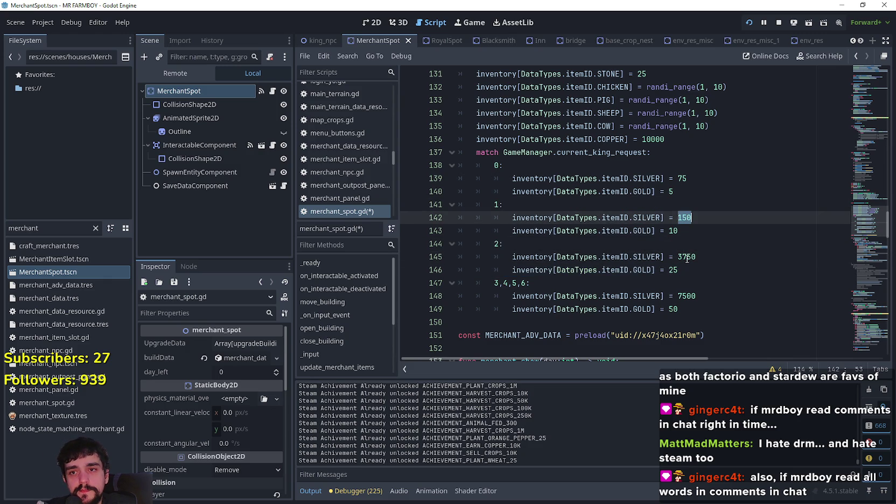
{"action": "key", "text": "ctrl+c"}
{"action": "double_click", "coordinate": [688, 257]}
{"action": "key", "text": "ctrl+v"}
{"action": "type", "text": "*"}
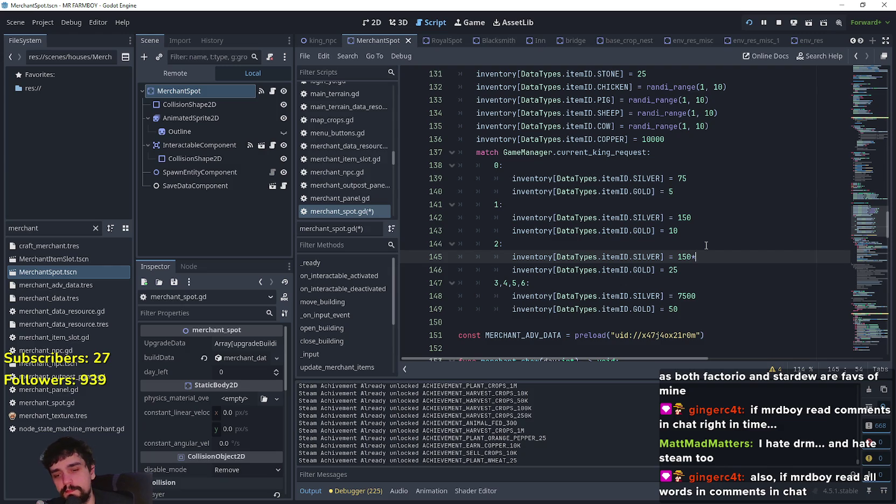
{"action": "type", "text": "2"}
{"action": "double_click", "coordinate": [688, 257]}
{"action": "left_click_drag", "start_coordinate": [694, 256], "coordinate": [701, 257]}
{"action": "right_click", "coordinate": [694, 257]}
{"action": "left_click", "coordinate": [746, 460]}
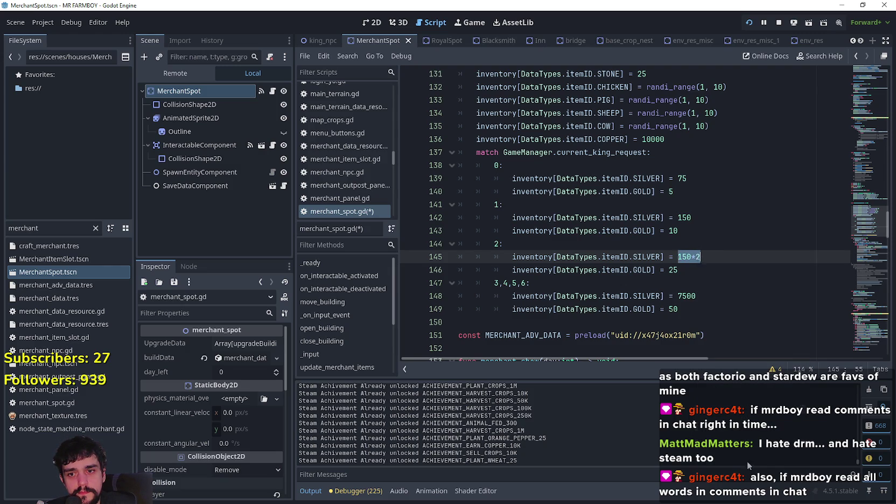
- Change the silver for requests 3–6 from 7500 to 500
{"action": "key", "text": "Down"}
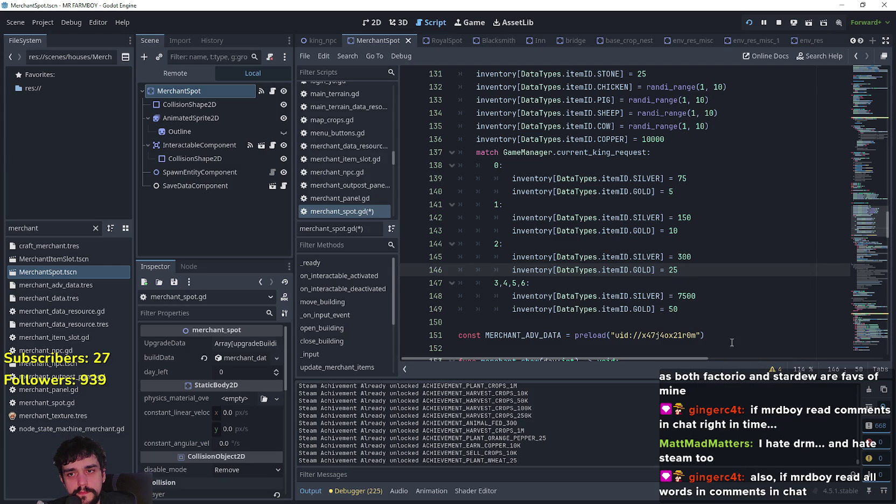
{"action": "double_click", "coordinate": [688, 296]}
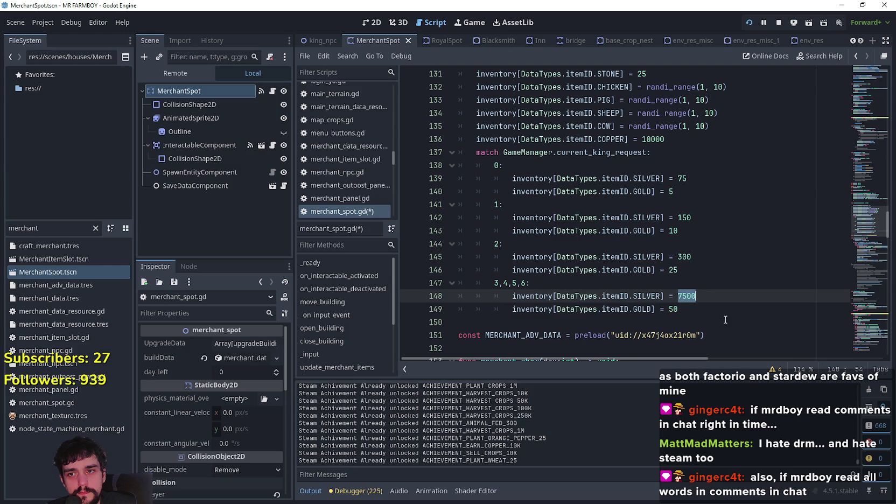
{"action": "type", "text": "600"}
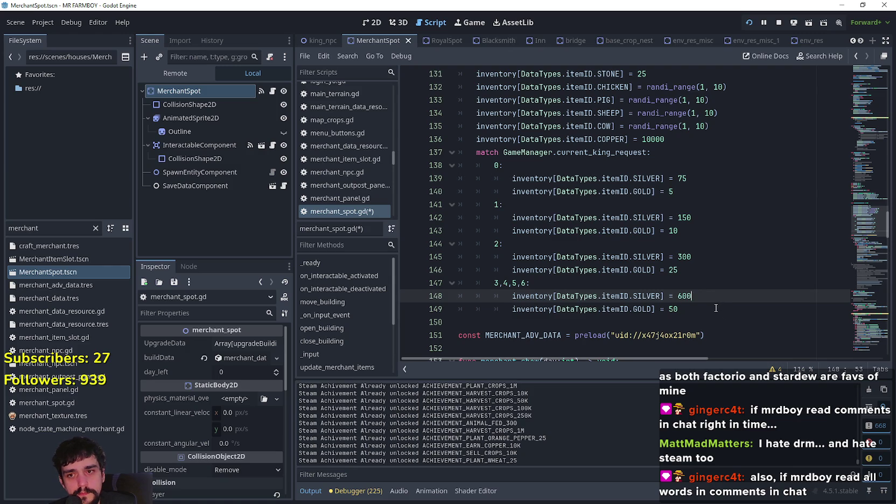
{"action": "left_click", "coordinate": [684, 286]}
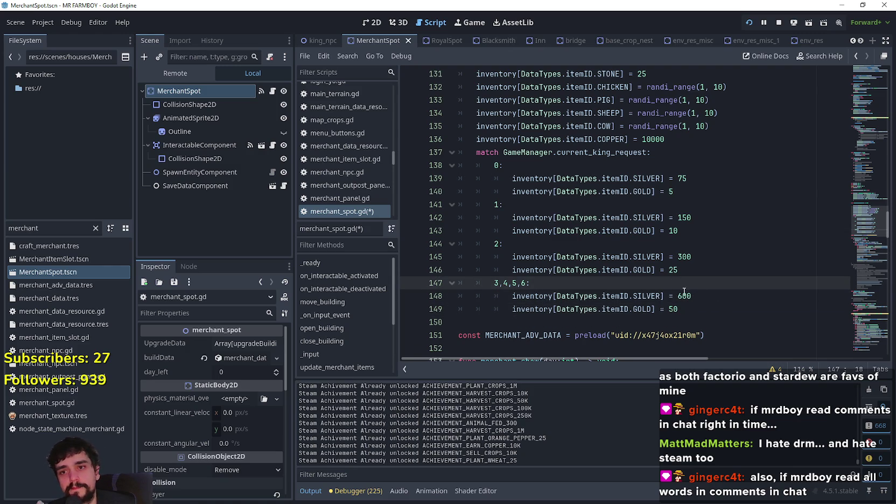
{"action": "left_click", "coordinate": [682, 296]}
{"action": "key", "text": "BackSpace"}
{"action": "type", "text": "5"}
- Lower the request-2 silver to 250 and the request-1 silver to 100
{"action": "left_click", "coordinate": [680, 257]}
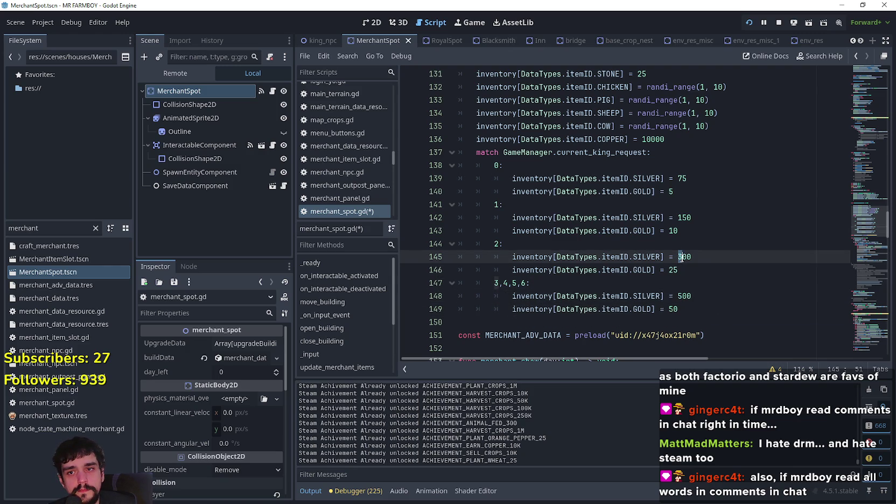
{"action": "type", "text": "2"}
{"action": "key", "text": "BackSpace"}
{"action": "type", "text": "5"}
{"action": "left_click", "coordinate": [684, 218]}
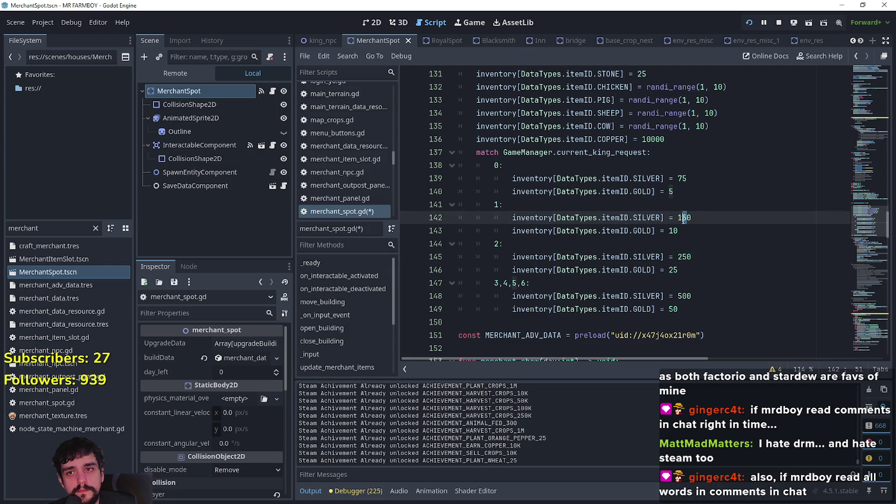
{"action": "key", "text": "Delete"}
{"action": "type", "text": "0"}
- Review the edited case lines and save merchant_spot.gd
{"action": "left_click", "coordinate": [701, 237]}
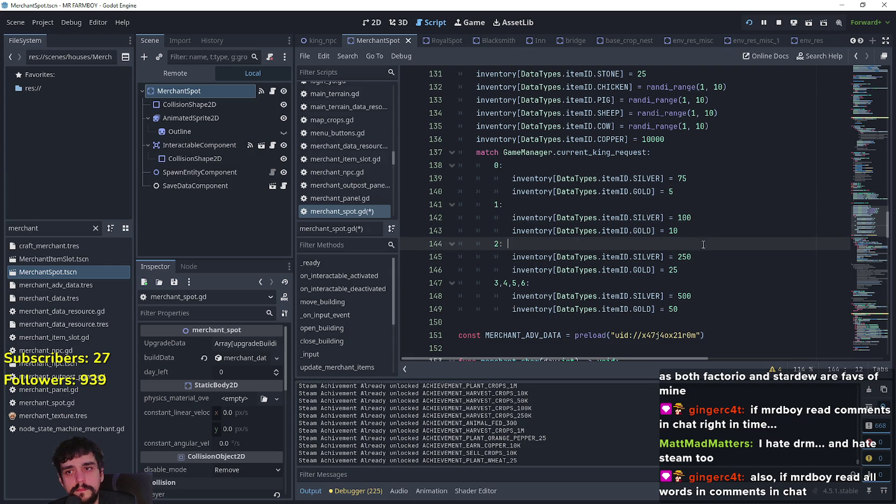
{"action": "left_click", "coordinate": [709, 290]}
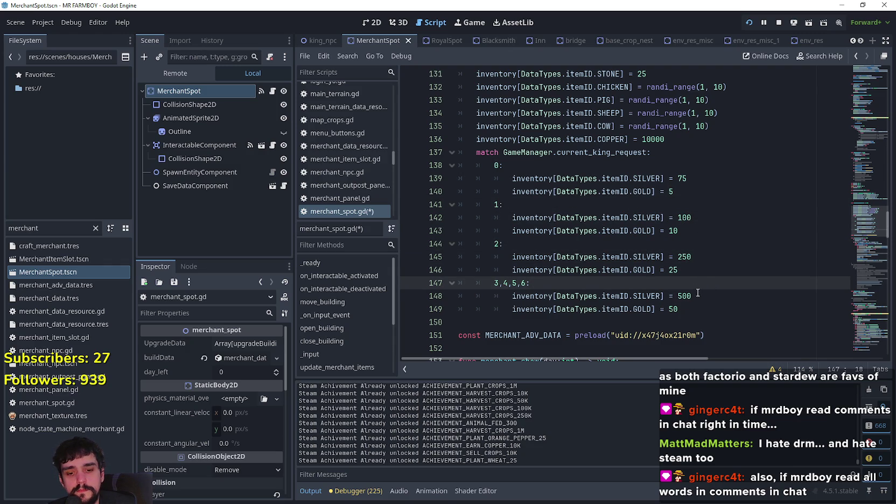
{"action": "left_click", "coordinate": [675, 195]}
{"action": "key", "text": "ctrl+s"}
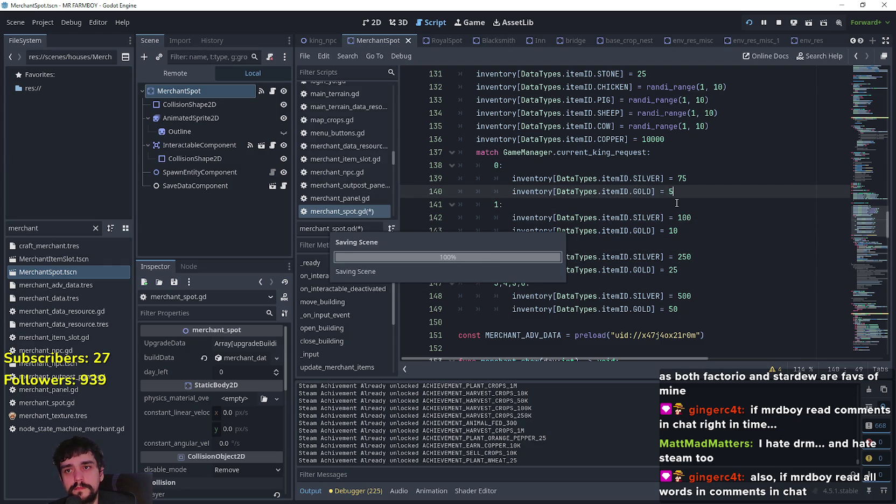
{"action": "scroll", "coordinate": [669, 155], "scroll_direction": "up", "scroll_amount": 3}
{"action": "scroll", "coordinate": [734, 239], "scroll_direction": "down", "scroll_amount": 3}
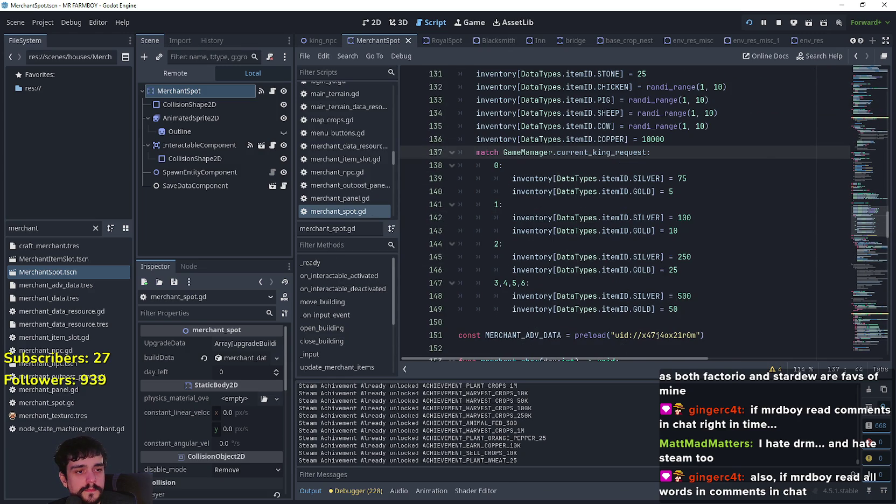
{"action": "key", "text": "alt+Tab"}
- Resume the paused game and walk the farmer over to talk to the King's Envoy
{"action": "left_click", "coordinate": [501, 155]}
{"action": "scroll", "coordinate": [544, 248], "scroll_direction": "down", "scroll_amount": 3}
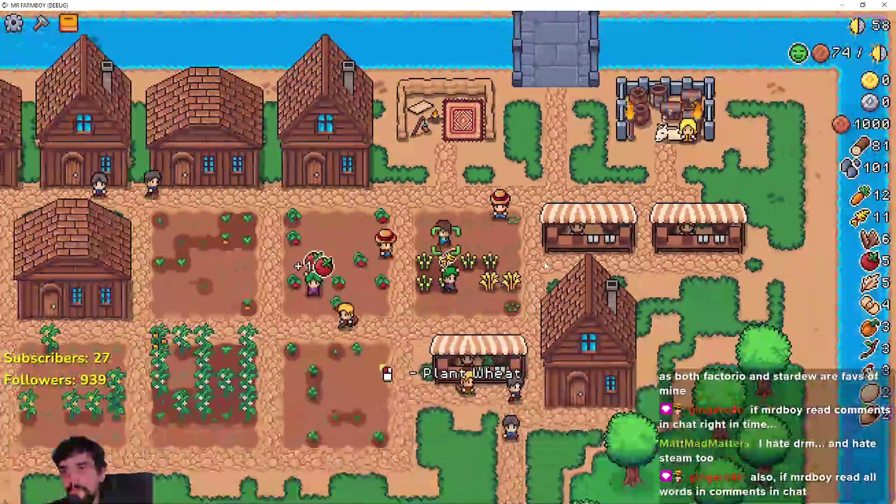
{"action": "key", "text": "d"}
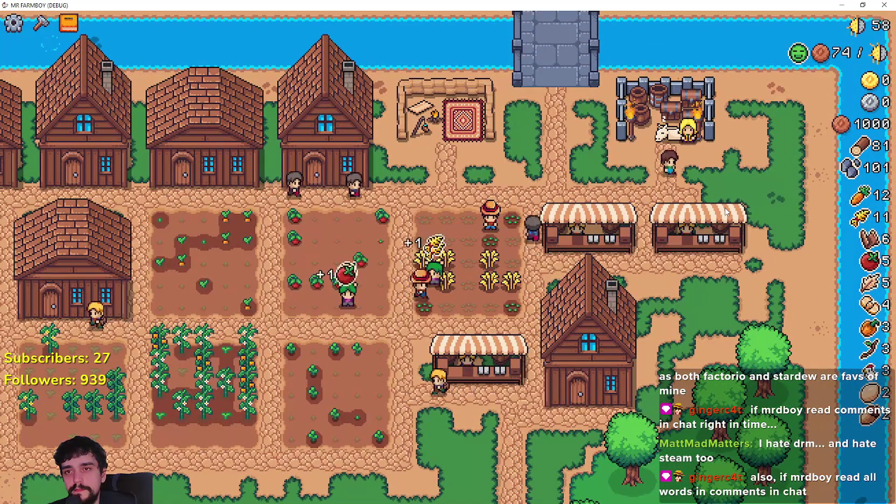
{"action": "key", "text": "w"}
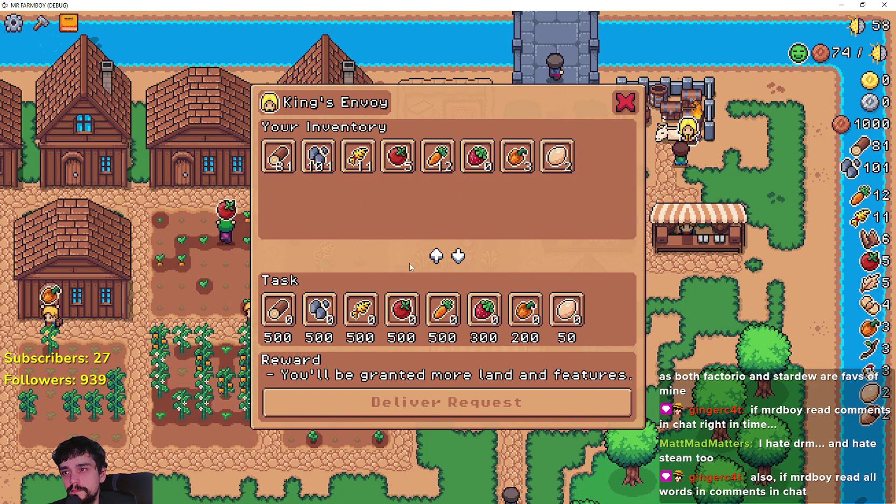
- Close the King's Envoy request and walk the farmer down and left
{"action": "key", "text": "s"}
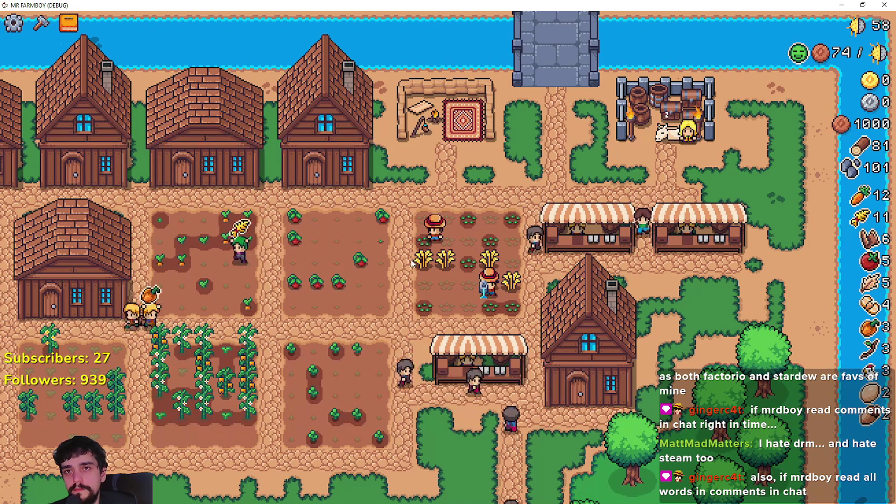
{"action": "key", "text": "s"}
{"action": "key", "text": "a"}
- Open the Advancements window, view the Buildings page, then close it
{"action": "key", "text": "Tab"}
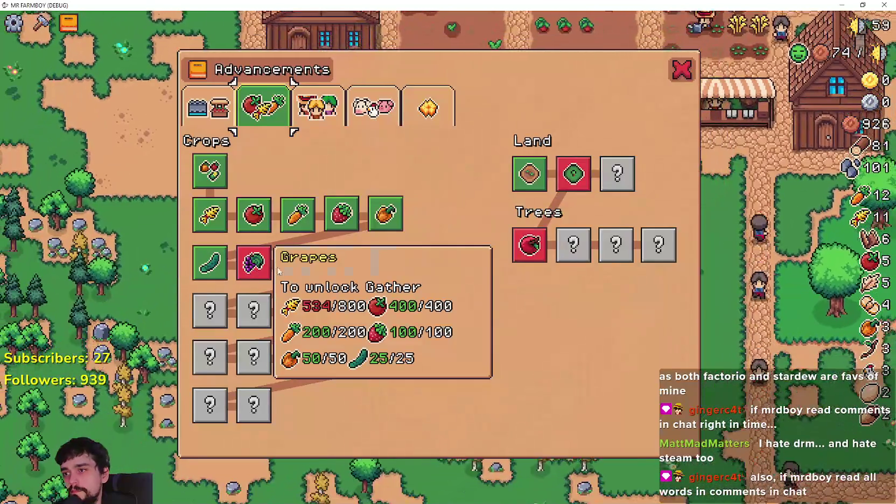
{"action": "key", "text": "a"}
{"action": "key", "text": "c"}
{"action": "key", "text": "c"}
{"action": "key", "text": "a"}
{"action": "left_click", "coordinate": [200, 107]}
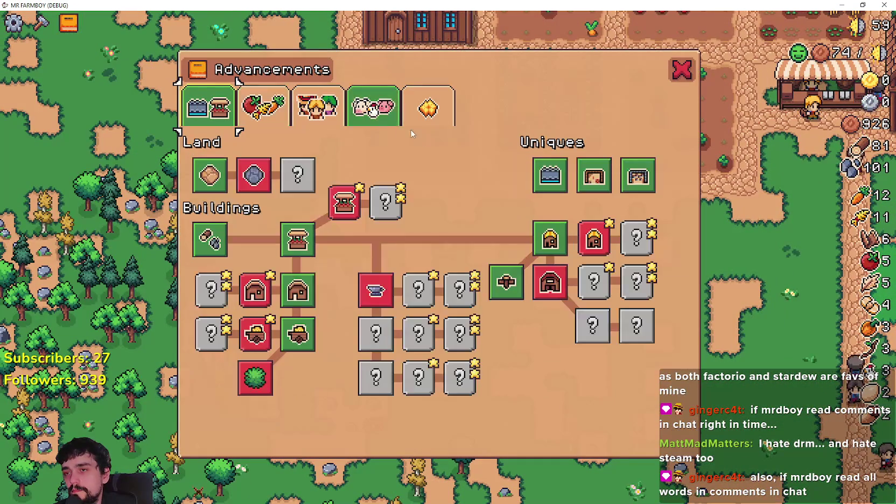
{"action": "key", "text": "a"}
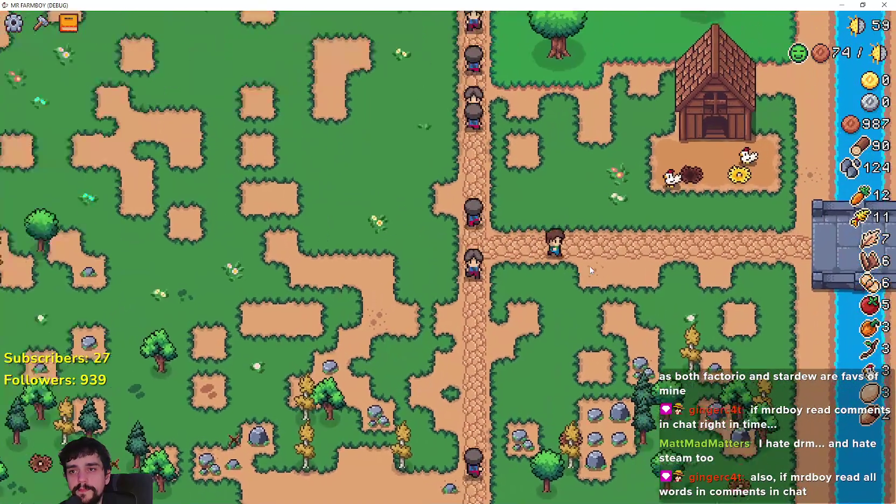
{"action": "scroll", "coordinate": [623, 270], "scroll_direction": "up", "scroll_amount": 3}
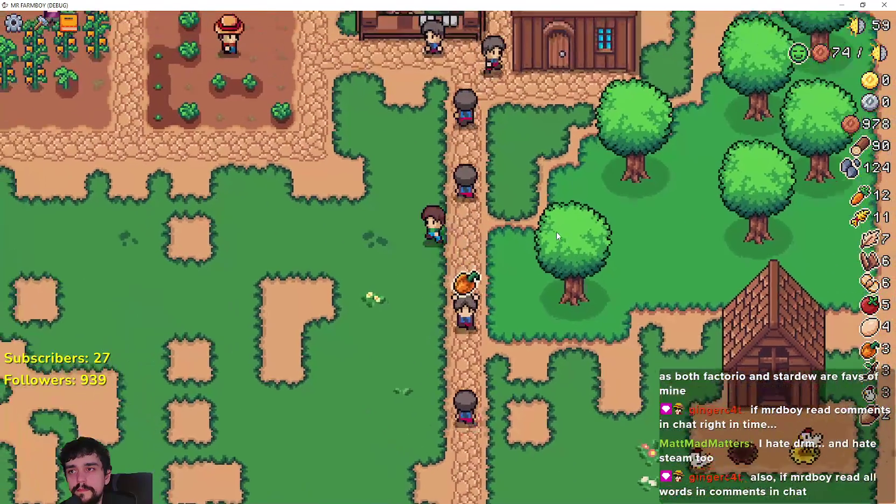
{"action": "scroll", "coordinate": [558, 236], "scroll_direction": "down", "scroll_amount": 5}
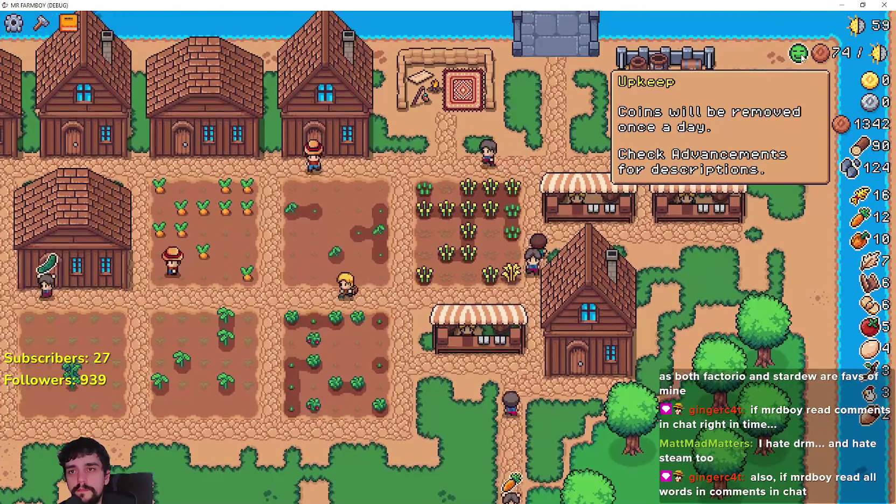
- Open Advancements on the Crops page and read the Apple tree slot's unlock requirement
{"action": "key", "text": "Tab"}
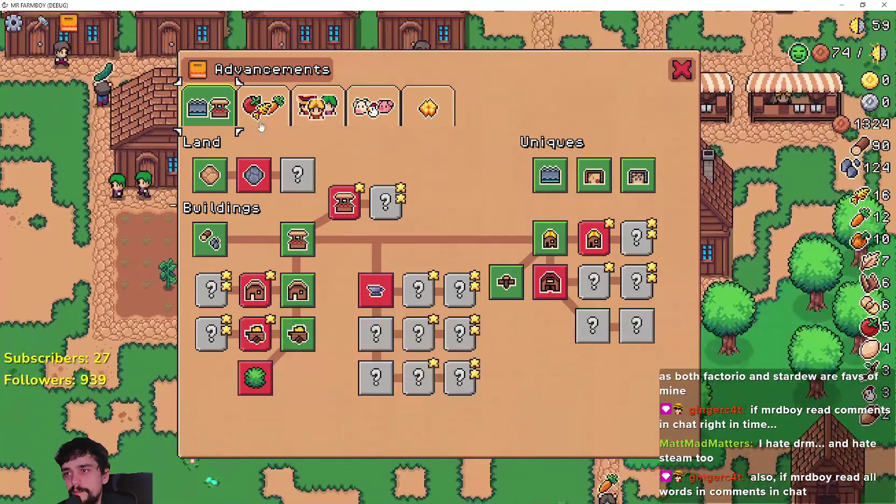
{"action": "mouse_move", "coordinate": [245, 189]}
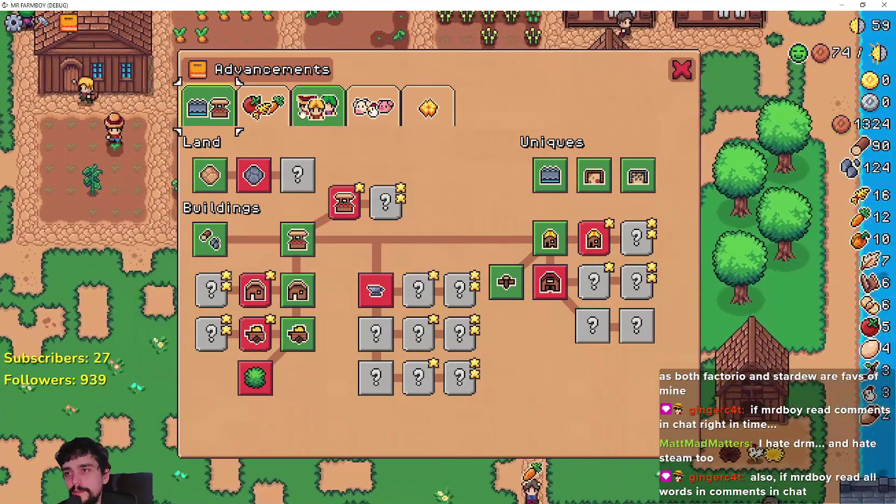
{"action": "left_click", "coordinate": [265, 110]}
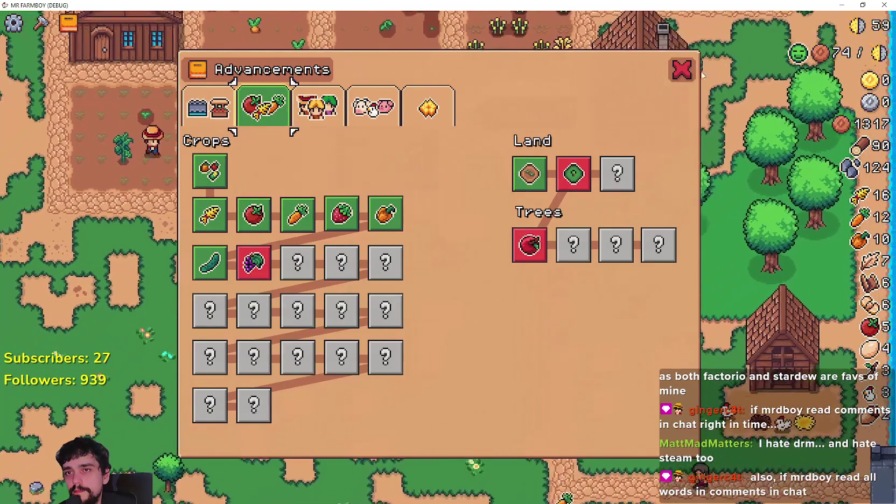
{"action": "key", "text": "Escape"}
{"action": "key", "text": "Tab"}
{"action": "key", "text": "Escape"}
{"action": "key", "text": "Tab"}
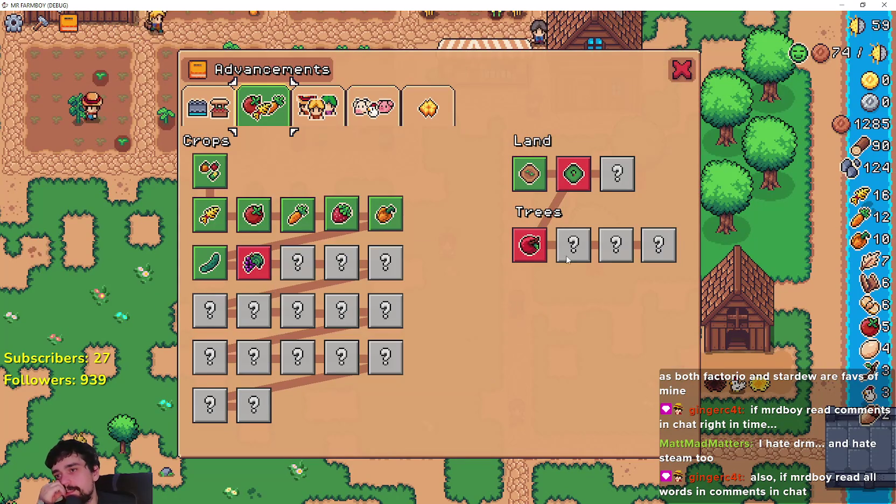
{"action": "mouse_move", "coordinate": [539, 245]}
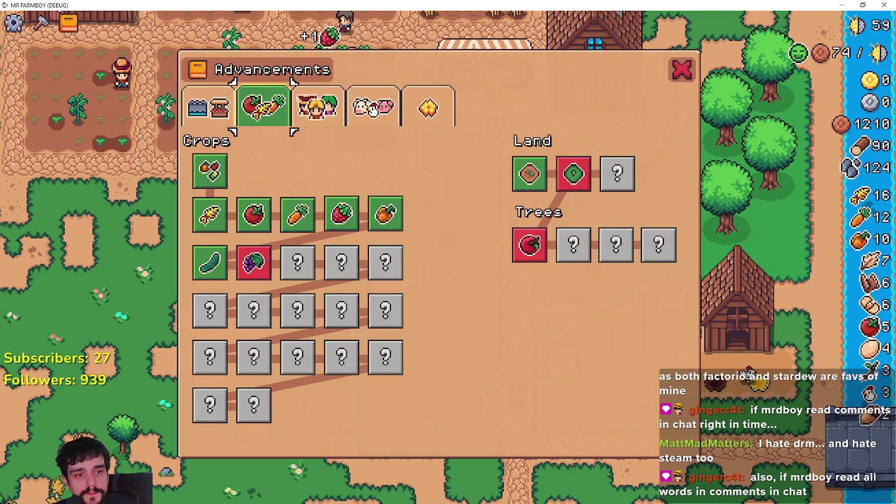
{"action": "key", "text": "alt+Tab"}
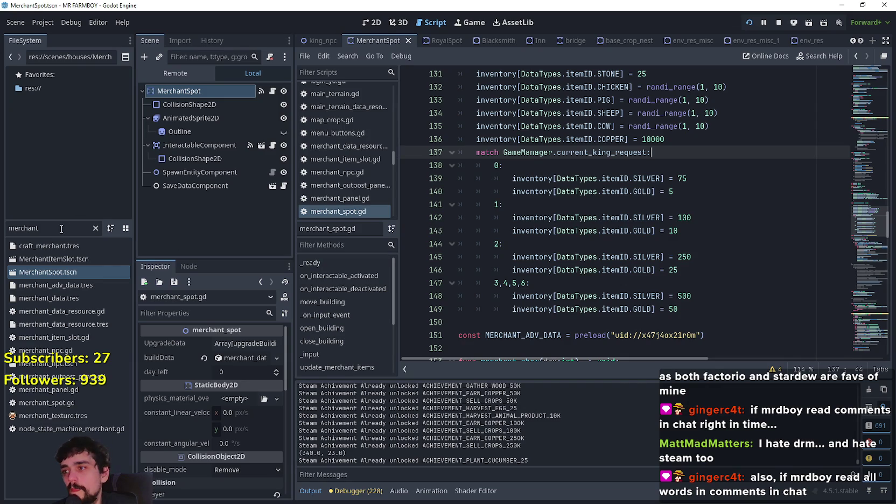
- Open AdvancementSystem.tscn from the 'advance' filter and make the AdvancementsCrops page visible
{"action": "type", "text": "advance"}
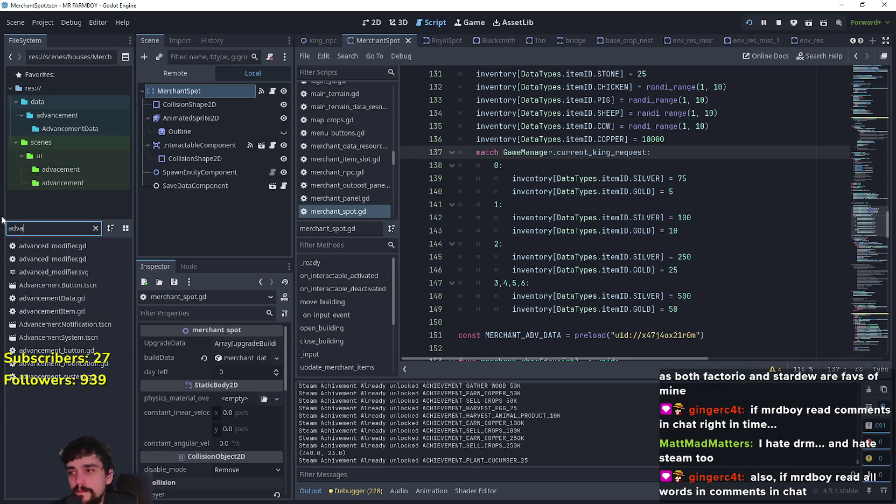
{"action": "double_click", "coordinate": [85, 339]}
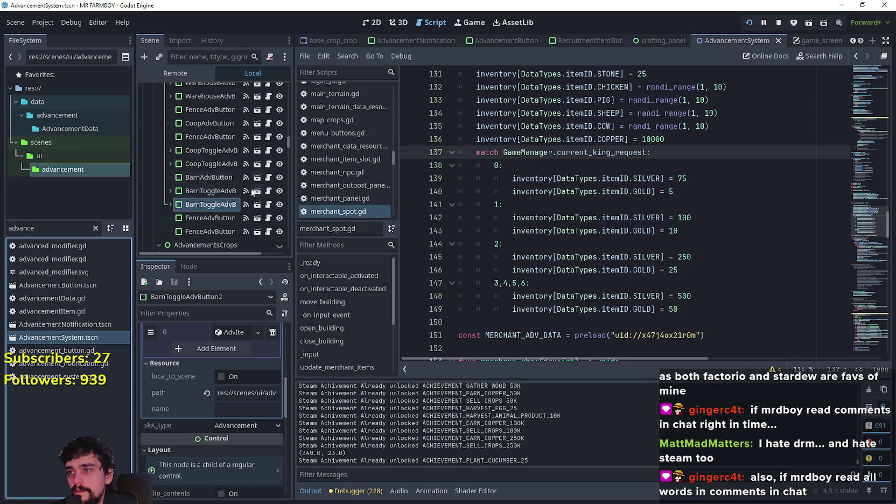
{"action": "left_click", "coordinate": [270, 205]}
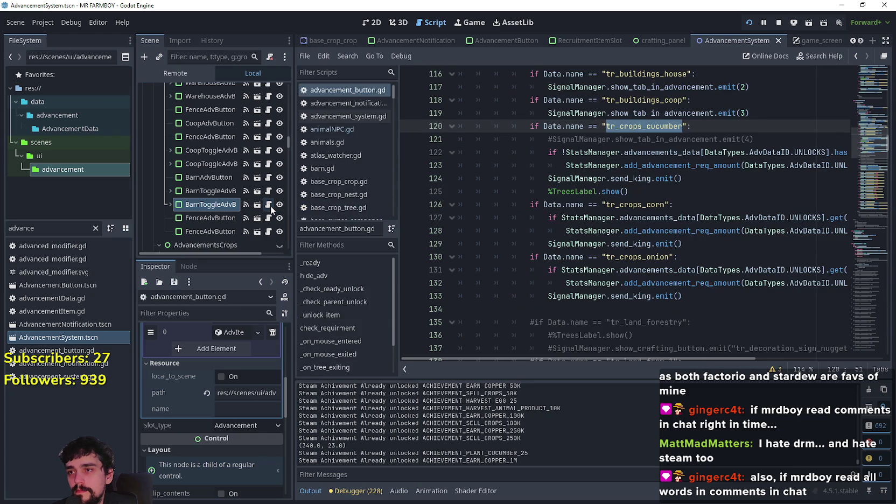
{"action": "left_click", "coordinate": [377, 23]}
{"action": "scroll", "coordinate": [257, 145], "scroll_direction": "up", "scroll_amount": 3}
{"action": "left_click_drag", "start_coordinate": [290, 140], "coordinate": [283, 101]}
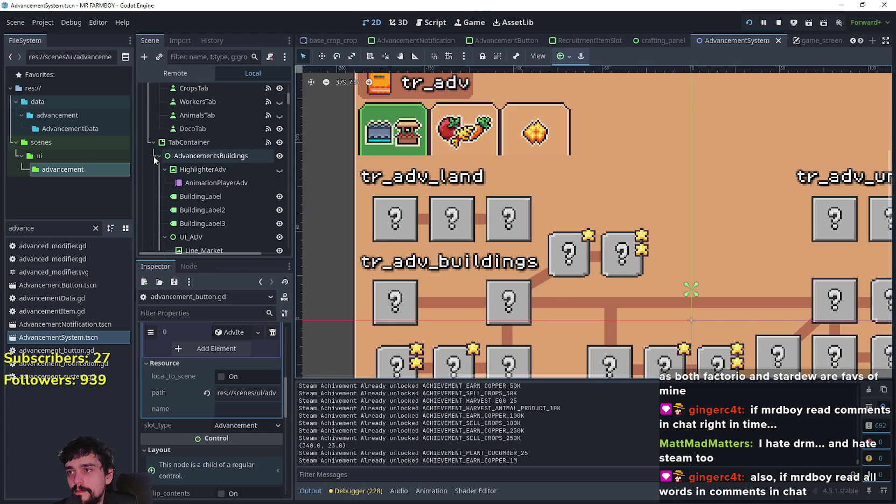
{"action": "left_click", "coordinate": [279, 169]}
{"action": "scroll", "coordinate": [778, 290], "scroll_direction": "down", "scroll_amount": 5}
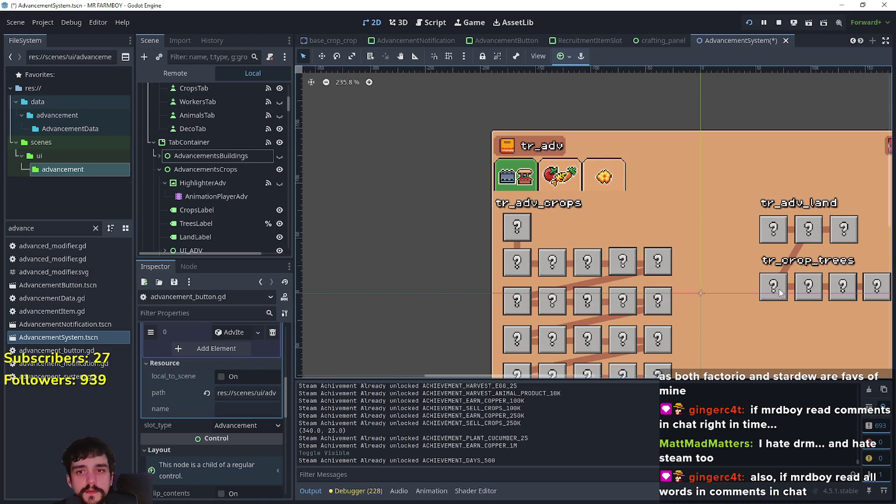
- Select the AppleAdvButton and expand its requirement entry to see the gather item
{"action": "left_click", "coordinate": [773, 285]}
{"action": "scroll", "coordinate": [248, 431], "scroll_direction": "down", "scroll_amount": 3}
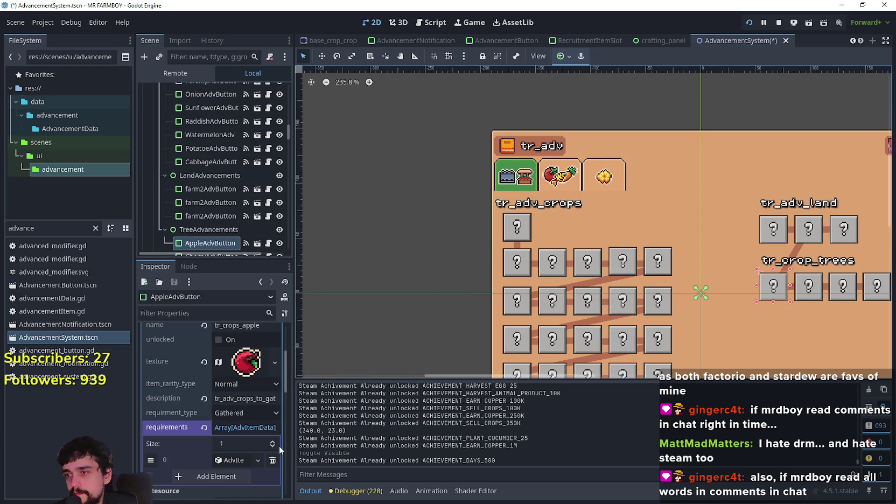
{"action": "left_click_drag", "start_coordinate": [298, 438], "coordinate": [342, 438]}
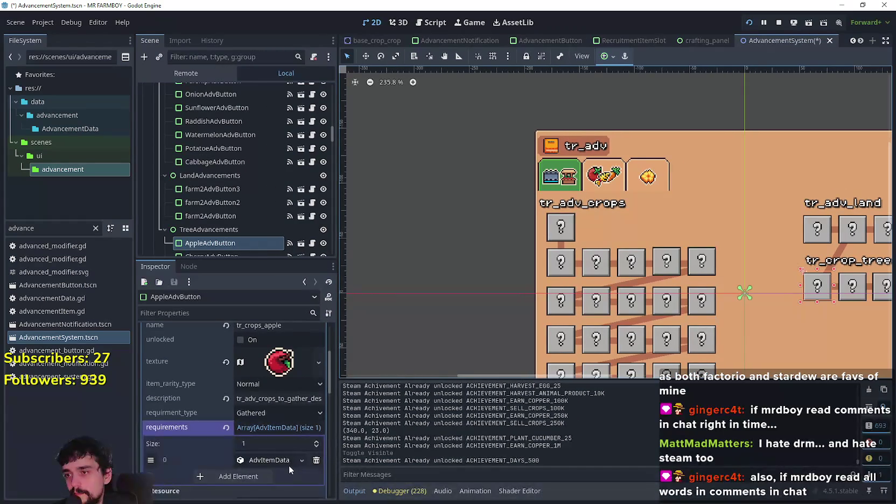
{"action": "left_click", "coordinate": [286, 461]}
{"action": "scroll", "coordinate": [254, 404], "scroll_direction": "up", "scroll_amount": 3}
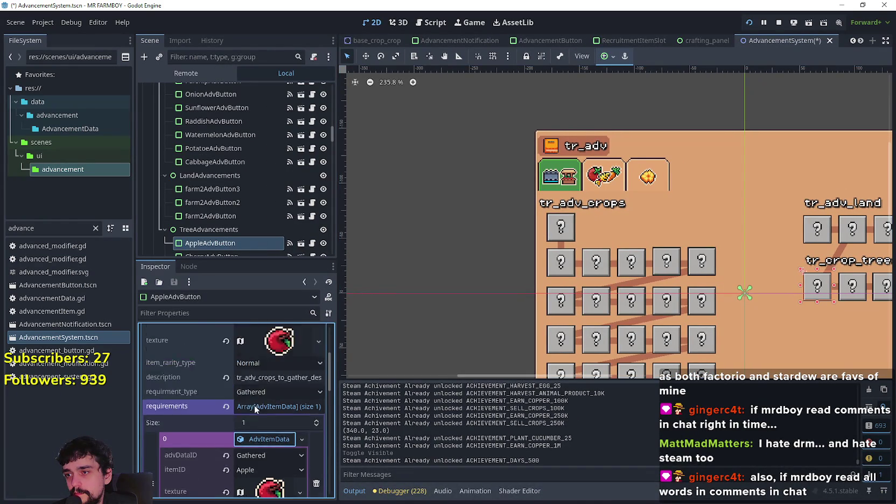
- Open apple_data.tres to review its 10000 copper and 10 silver costs, then save the scene
{"action": "type", "text": "appl"}
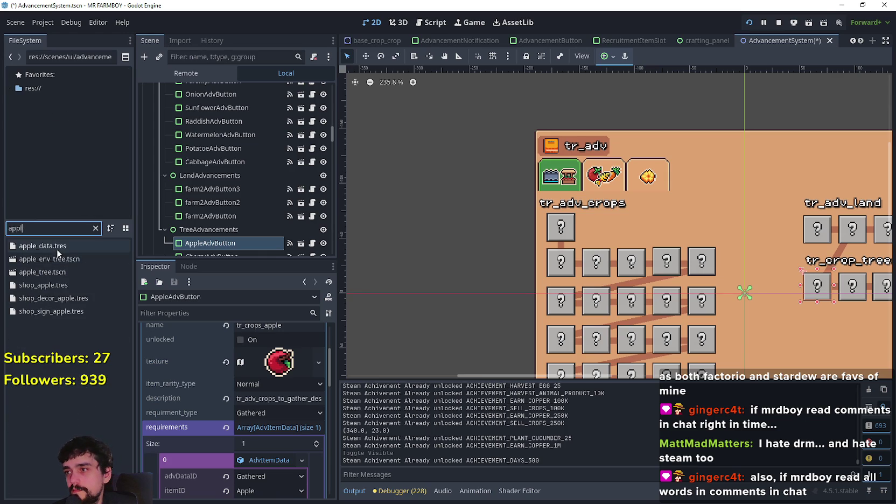
{"action": "left_click", "coordinate": [65, 245]}
{"action": "scroll", "coordinate": [280, 490], "scroll_direction": "down", "scroll_amount": 2}
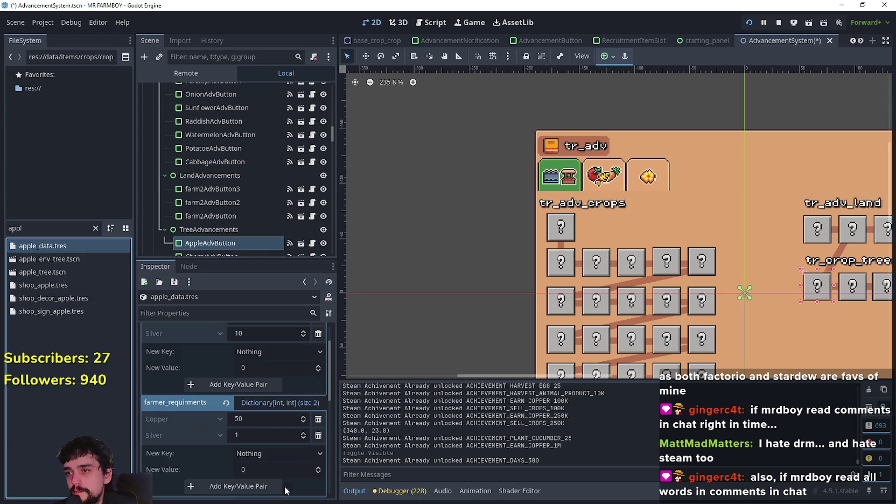
{"action": "scroll", "coordinate": [283, 478], "scroll_direction": "up", "scroll_amount": 1}
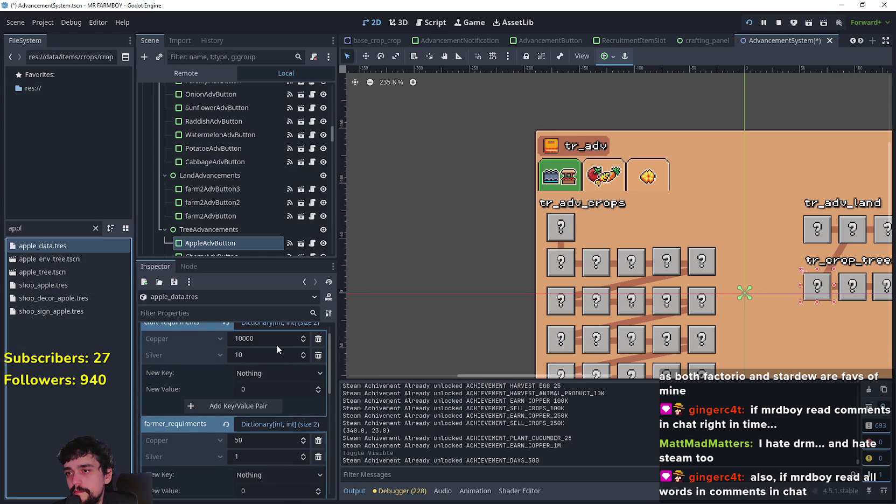
{"action": "scroll", "coordinate": [263, 396], "scroll_direction": "up", "scroll_amount": 1}
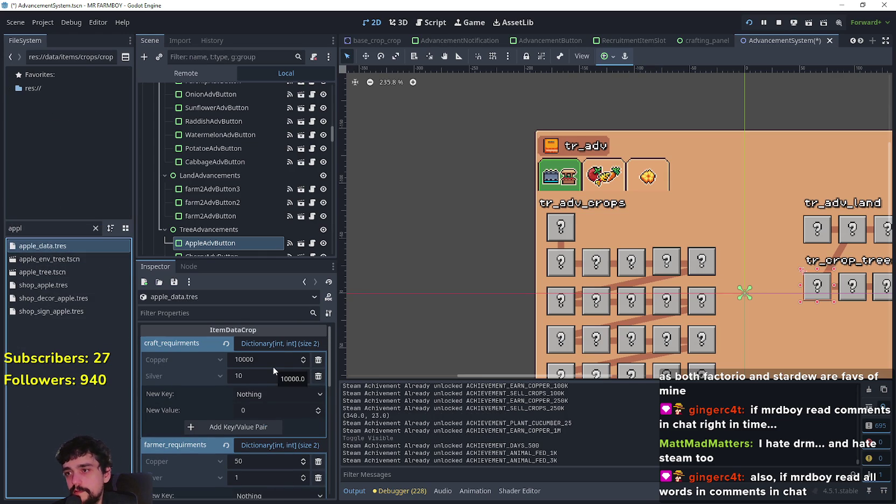
{"action": "mouse_move", "coordinate": [261, 359]}
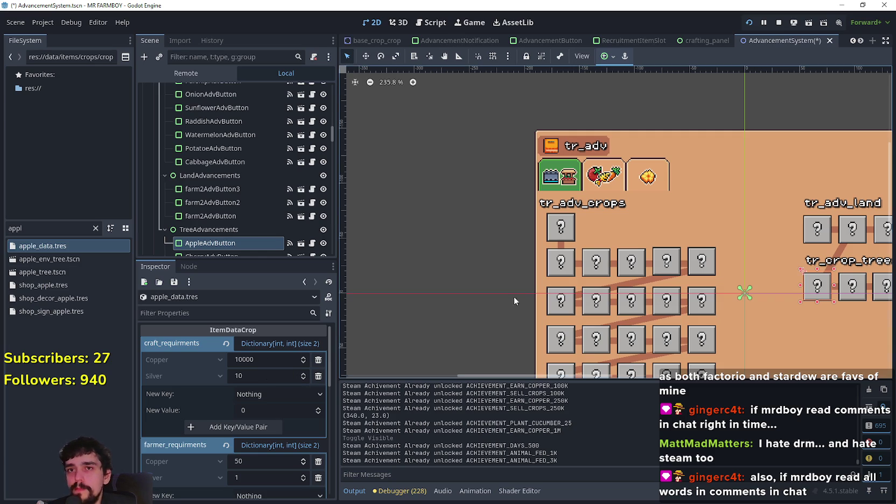
{"action": "key", "text": "ctrl+s"}
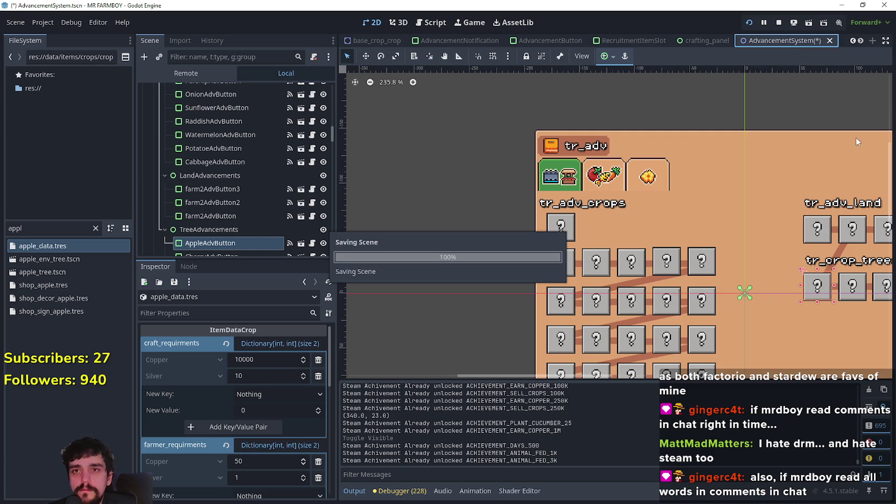
- Quit to the title screen from the pause menu and load Save 10
{"action": "key", "text": "Escape"}
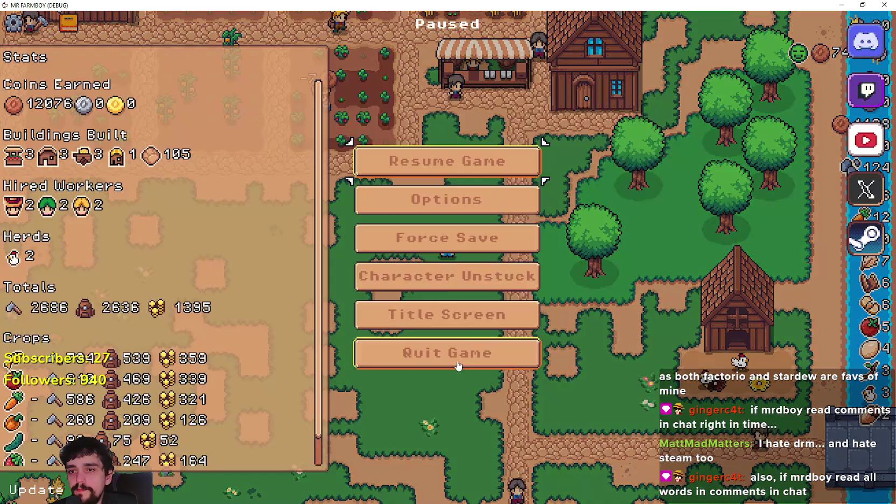
{"action": "left_click", "coordinate": [506, 311]}
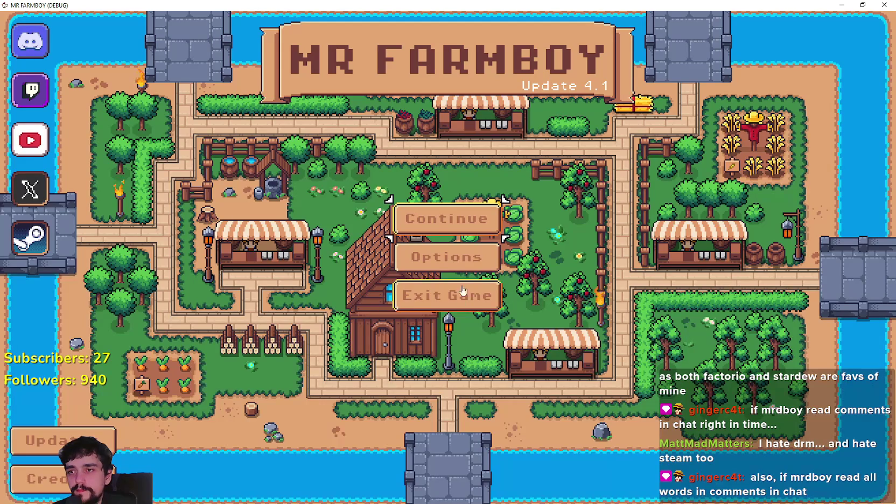
{"action": "left_click", "coordinate": [485, 221]}
{"action": "scroll", "coordinate": [493, 253], "scroll_direction": "down", "scroll_amount": 3}
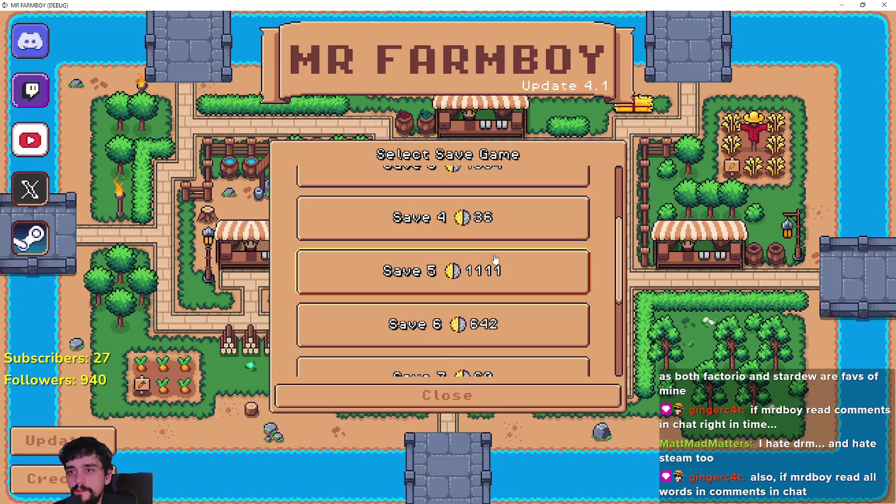
{"action": "scroll", "coordinate": [495, 259], "scroll_direction": "down", "scroll_amount": 4}
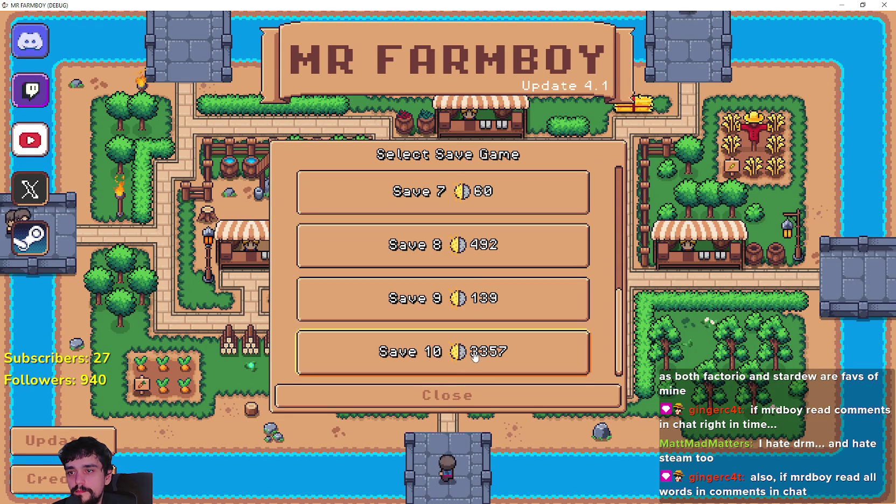
{"action": "left_click", "coordinate": [474, 356]}
{"action": "left_click", "coordinate": [386, 363]}
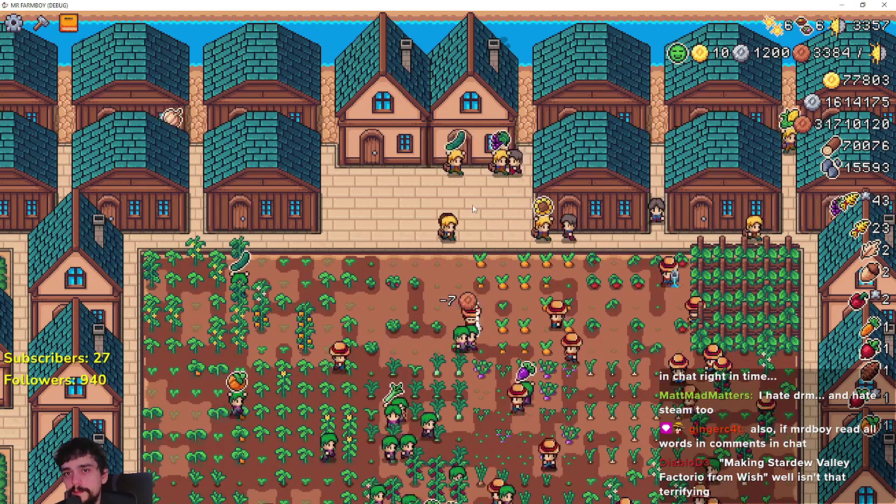
- Open Advancements and settle on the Crops page listing the Land and Trees unlocks
{"action": "key", "text": "a"}
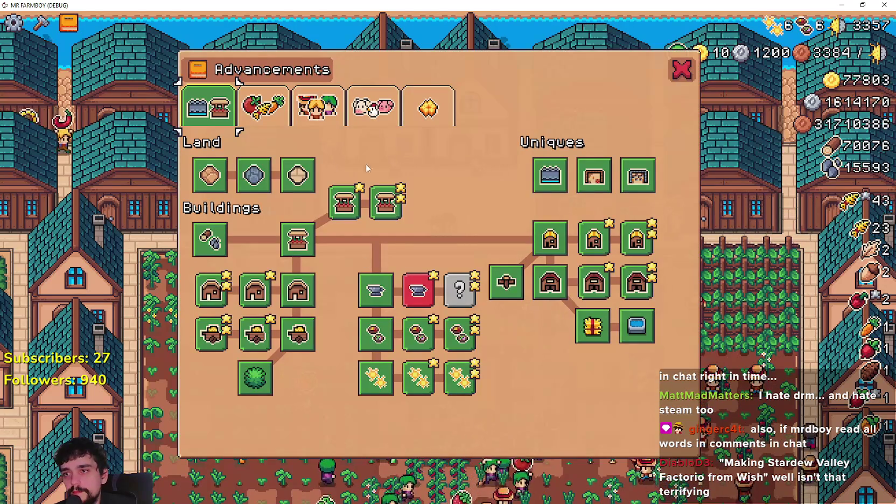
{"action": "left_click", "coordinate": [253, 103]}
{"action": "left_click", "coordinate": [210, 106]}
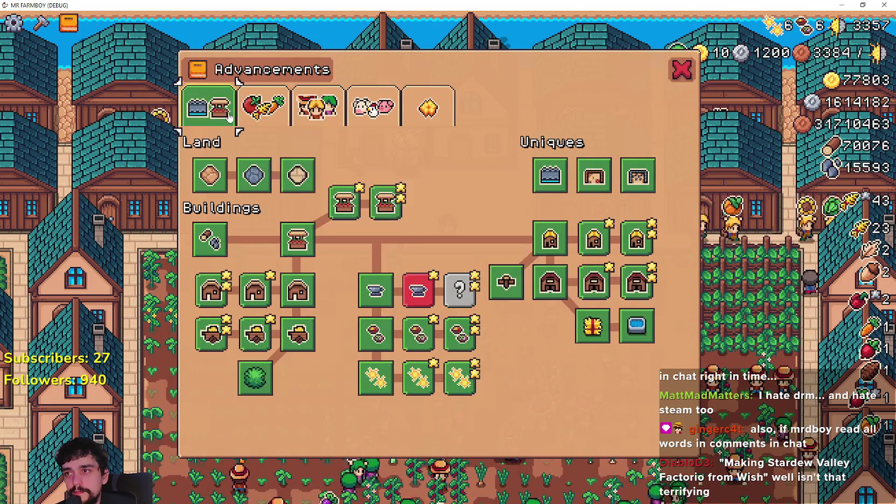
{"action": "left_click", "coordinate": [253, 102]}
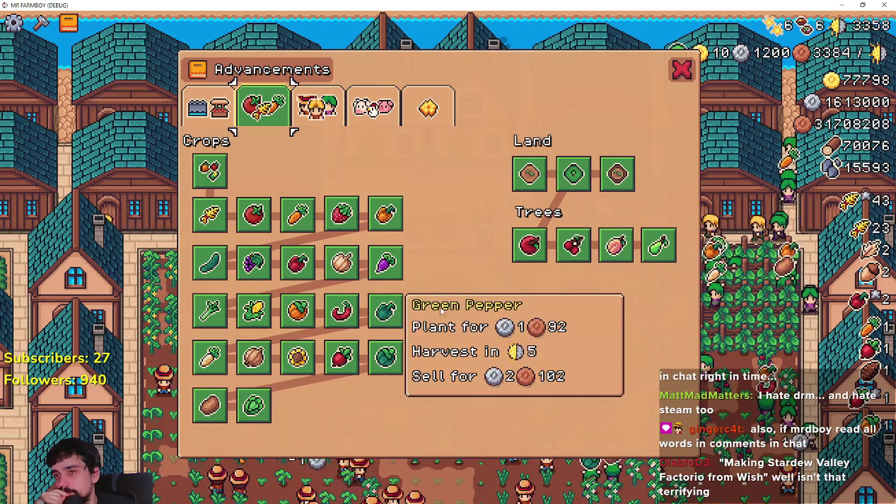
- Read each crop's and tree's cost, harvest and sell tooltips, then select apple_data.tres in Godot
{"action": "mouse_move", "coordinate": [536, 262]}
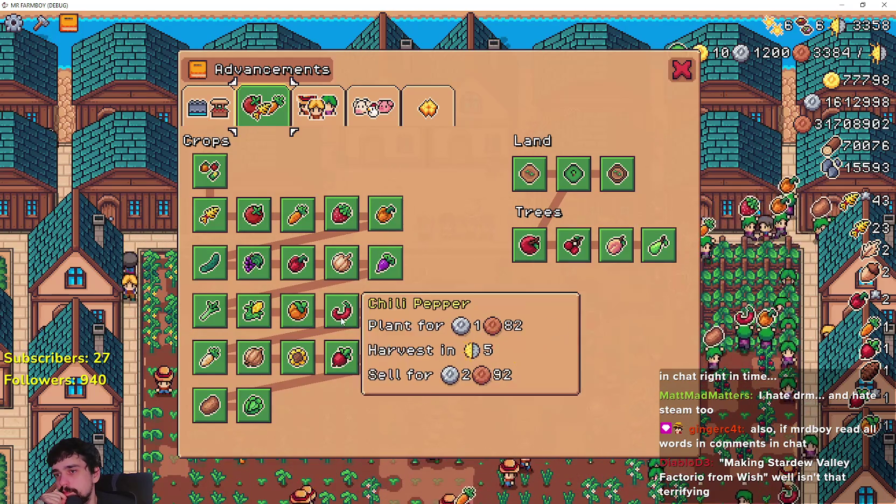
{"action": "mouse_move", "coordinate": [267, 350]}
{"action": "mouse_move", "coordinate": [403, 356]}
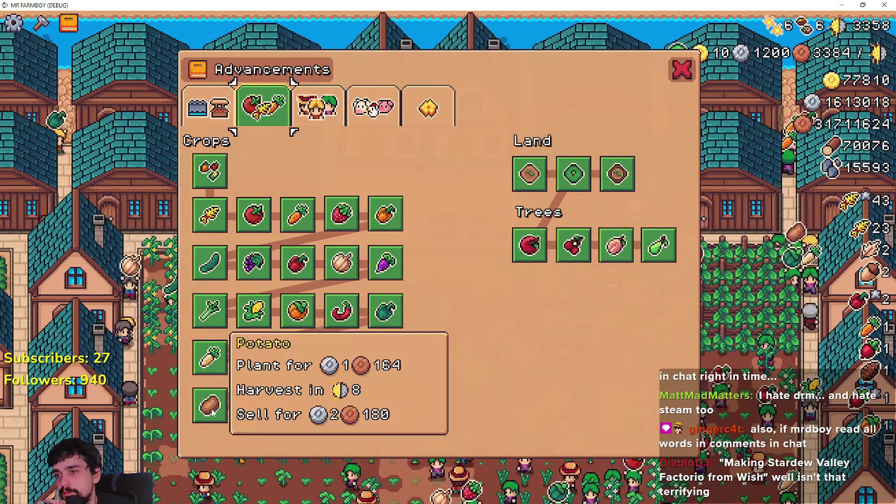
{"action": "mouse_move", "coordinate": [242, 414]}
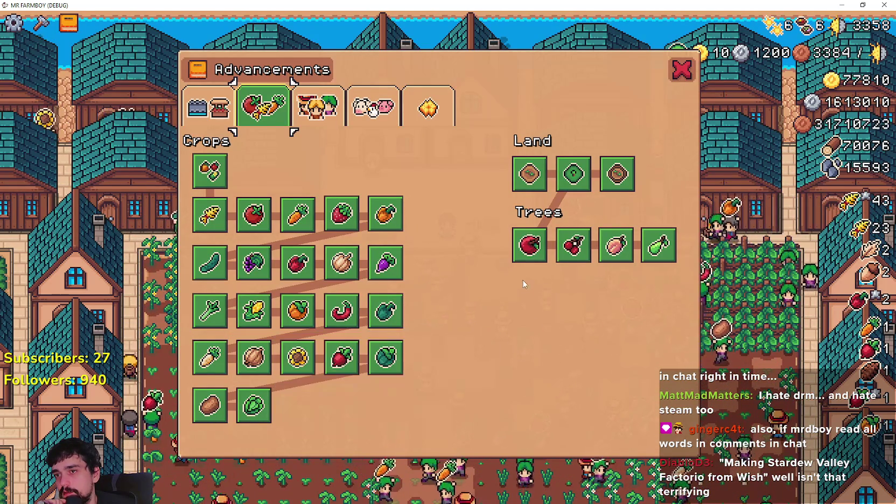
{"action": "mouse_move", "coordinate": [255, 408]}
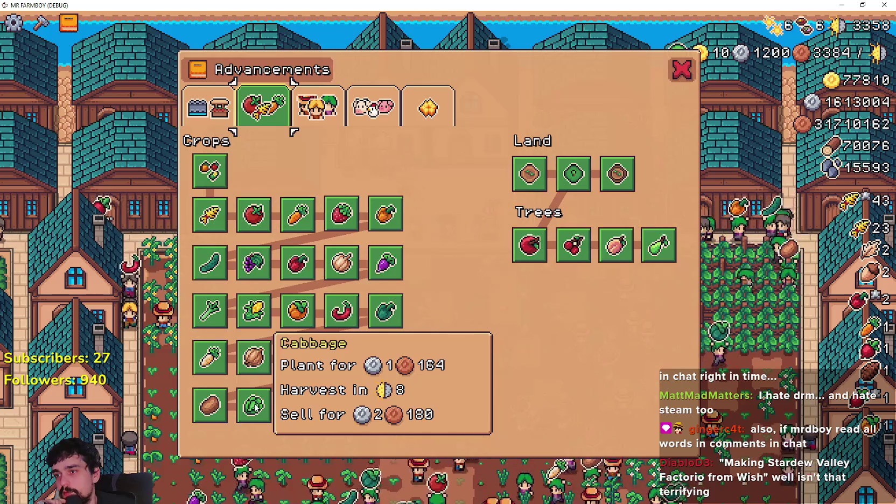
{"action": "mouse_move", "coordinate": [527, 258]}
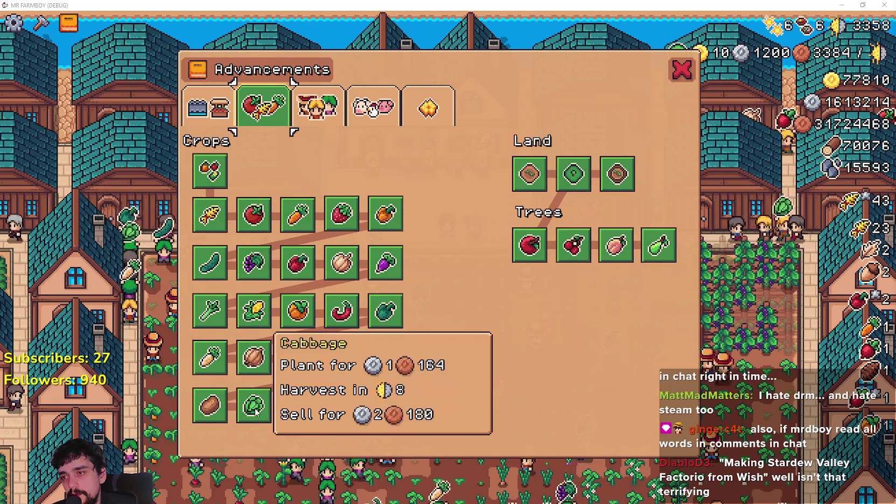
{"action": "mouse_move", "coordinate": [653, 261]}
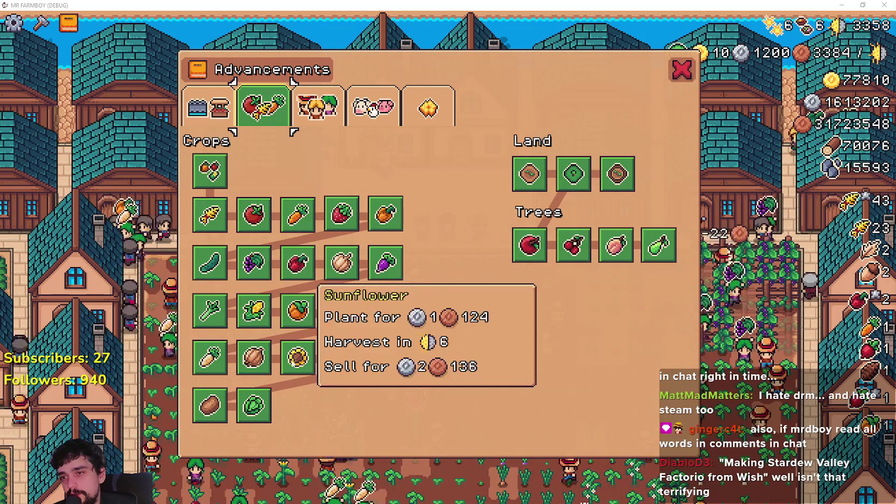
{"action": "mouse_move", "coordinate": [220, 308]}
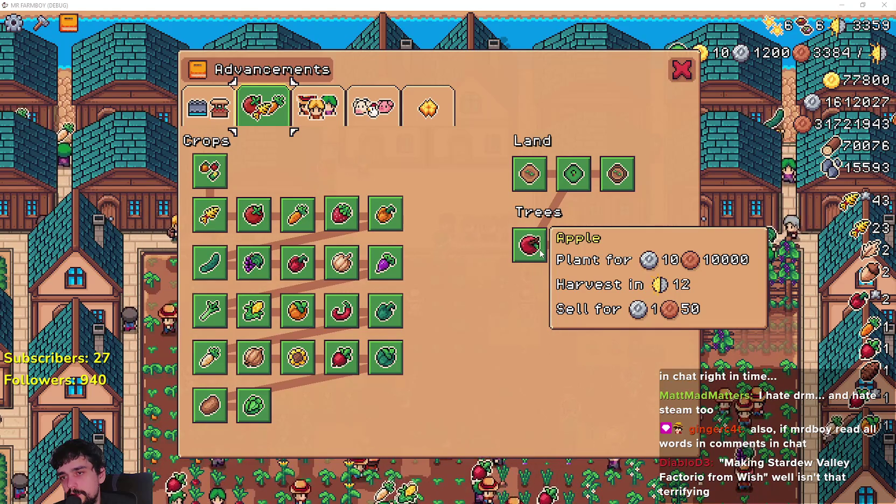
{"action": "mouse_move", "coordinate": [380, 365]}
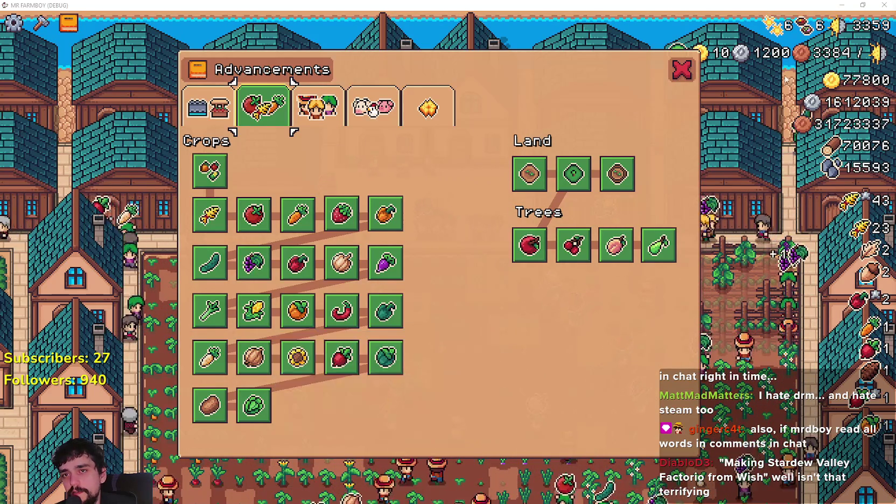
{"action": "key", "text": "alt+Tab"}
{"action": "left_click", "coordinate": [33, 242]}
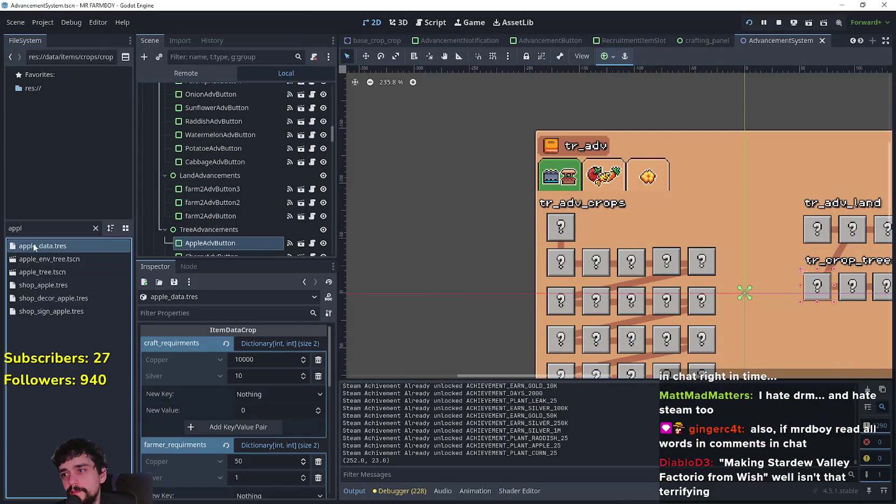
- Set the apple's plant cost to 1 silver and 204 copper
{"action": "left_click", "coordinate": [263, 376]}
{"action": "type", "text": "1"}
{"action": "key", "text": "Return"}
{"action": "type", "text": "180*24"}
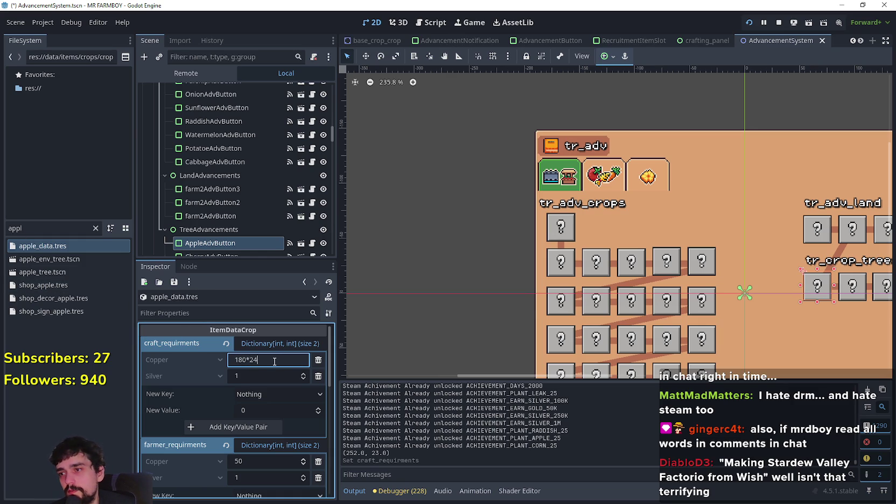
{"action": "key", "text": "Return"}
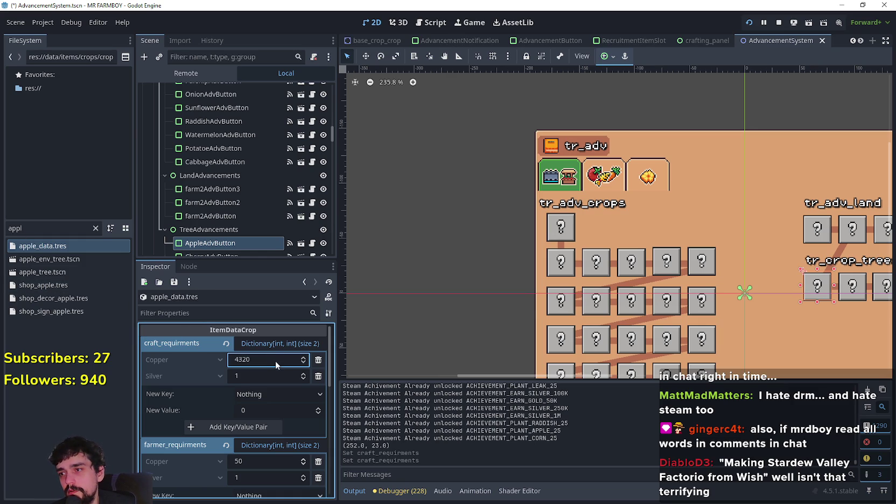
{"action": "left_click", "coordinate": [278, 362]}
{"action": "type", "text": "180"}
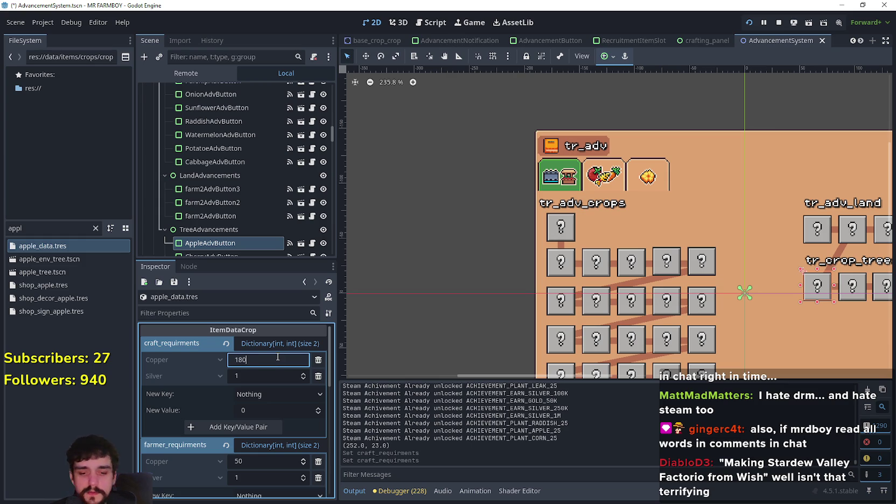
{"action": "type", "text": "24"}
{"action": "key", "text": "Return"}
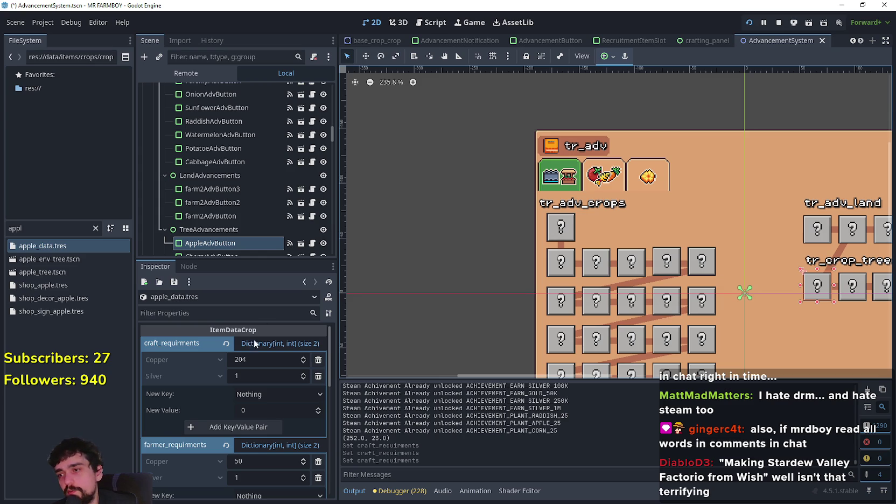
- Set the apple's farmer requirement to 143 copper
{"action": "scroll", "coordinate": [254, 430], "scroll_direction": "down", "scroll_amount": 3}
{"action": "scroll", "coordinate": [255, 403], "scroll_direction": "up", "scroll_amount": 1}
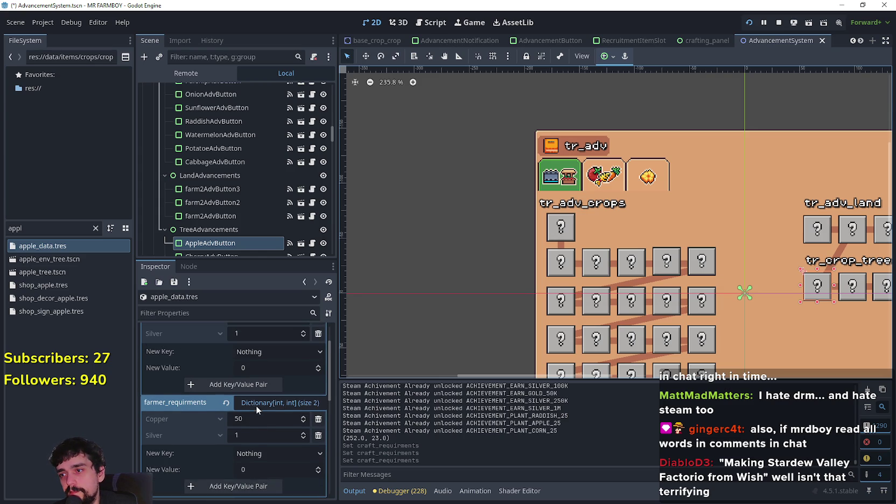
{"action": "scroll", "coordinate": [255, 405], "scroll_direction": "up", "scroll_amount": 1}
{"action": "left_click", "coordinate": [253, 441]}
{"action": "type", "text": "204*0."}
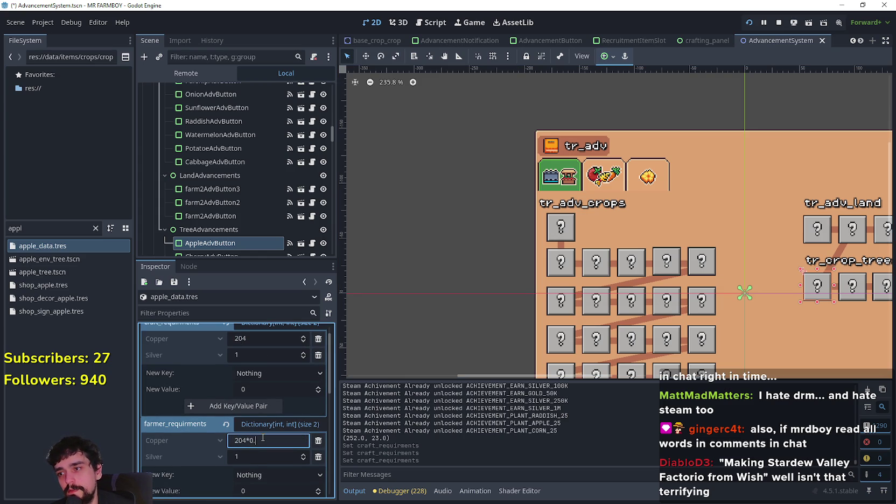
{"action": "type", "text": "7"}
{"action": "key", "text": "Return"}
- Set the apple's sell price to 245 copper
{"action": "scroll", "coordinate": [247, 373], "scroll_direction": "down", "scroll_amount": 5}
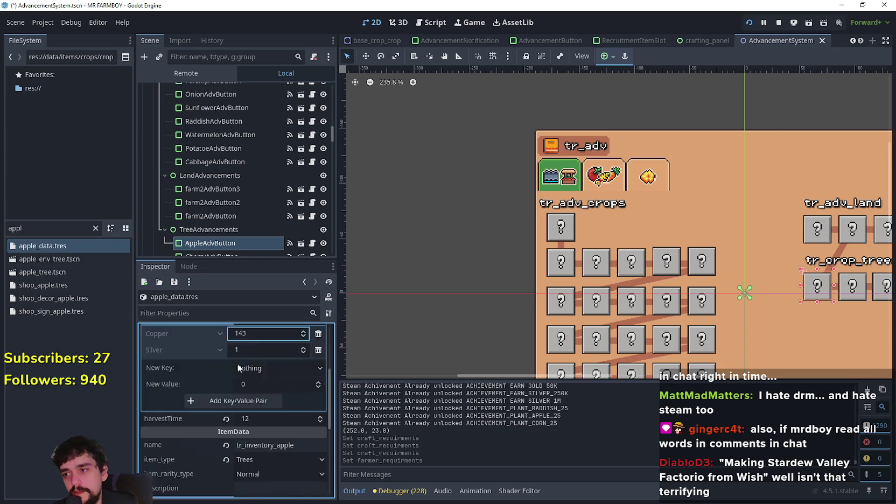
{"action": "scroll", "coordinate": [263, 389], "scroll_direction": "down", "scroll_amount": 2}
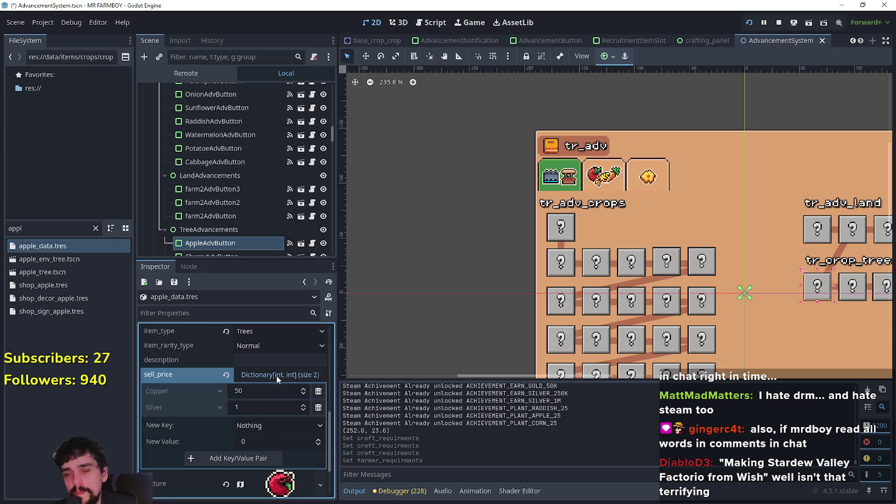
{"action": "scroll", "coordinate": [257, 429], "scroll_direction": "up", "scroll_amount": 6}
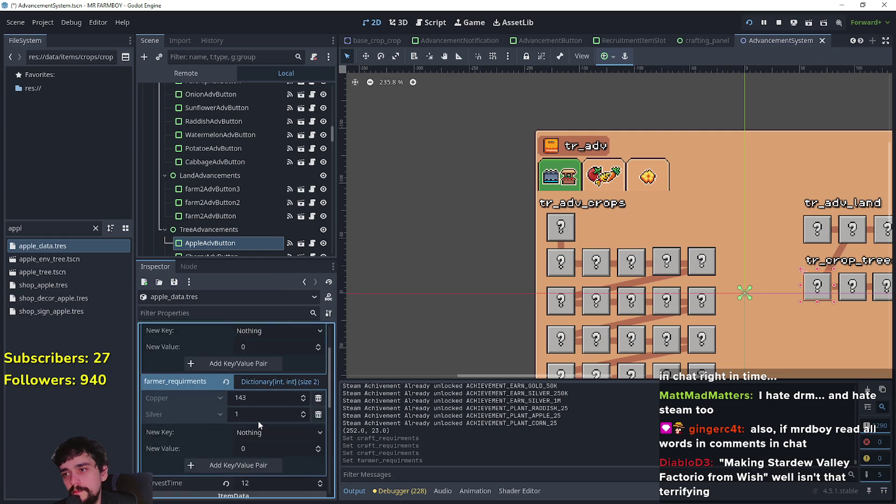
{"action": "scroll", "coordinate": [259, 408], "scroll_direction": "down", "scroll_amount": 6}
{"action": "type", "text": "204*1.2"}
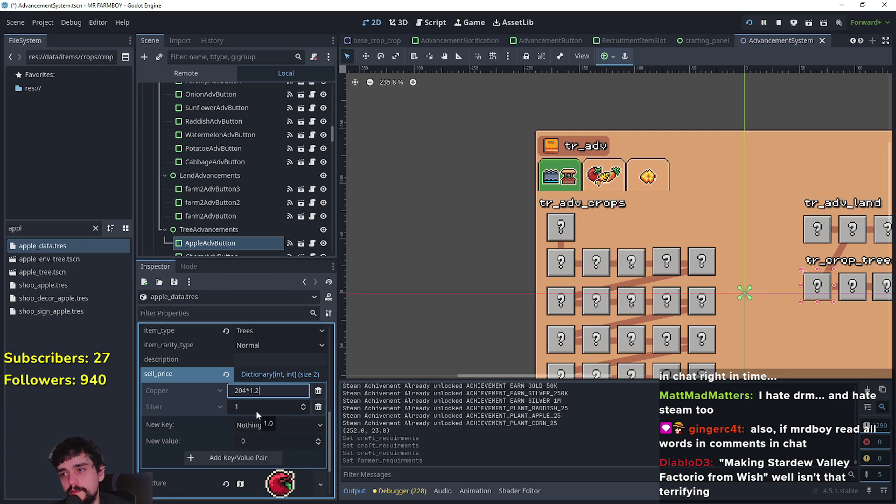
{"action": "key", "text": "Return"}
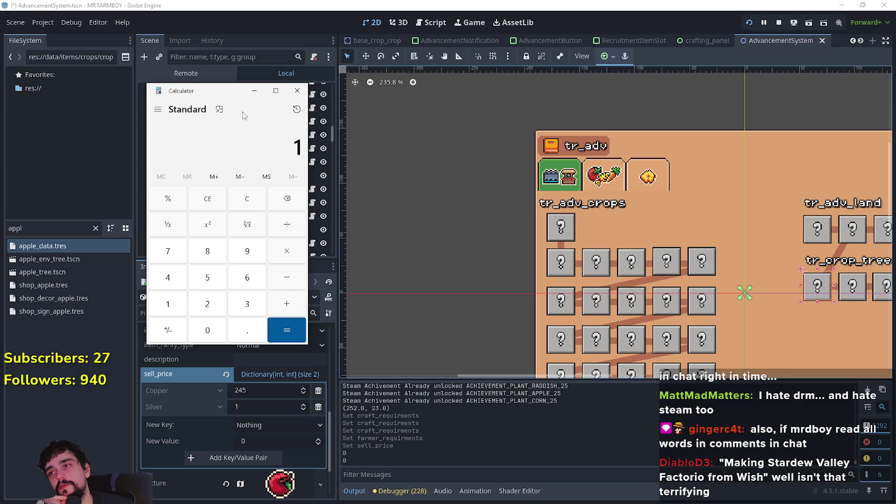
{"action": "left_click", "coordinate": [306, 92]}
{"action": "left_click_drag", "start_coordinate": [41, 227], "coordinate": [1, 222]}
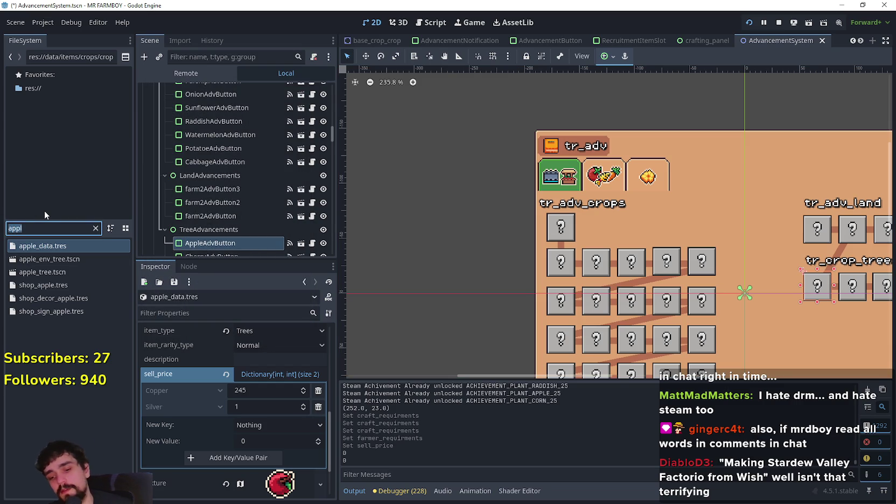
{"action": "scroll", "coordinate": [233, 413], "scroll_direction": "down", "scroll_amount": 3}
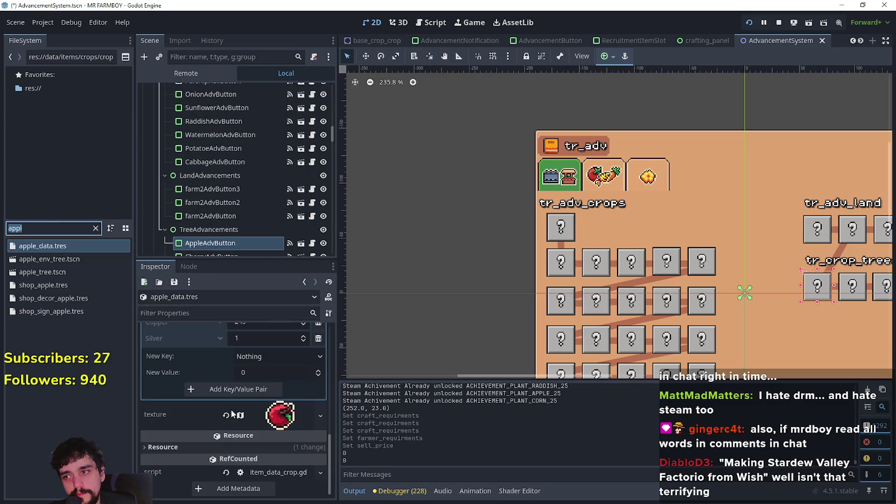
{"action": "scroll", "coordinate": [233, 412], "scroll_direction": "up", "scroll_amount": 3}
{"action": "scroll", "coordinate": [263, 400], "scroll_direction": "up", "scroll_amount": 9}
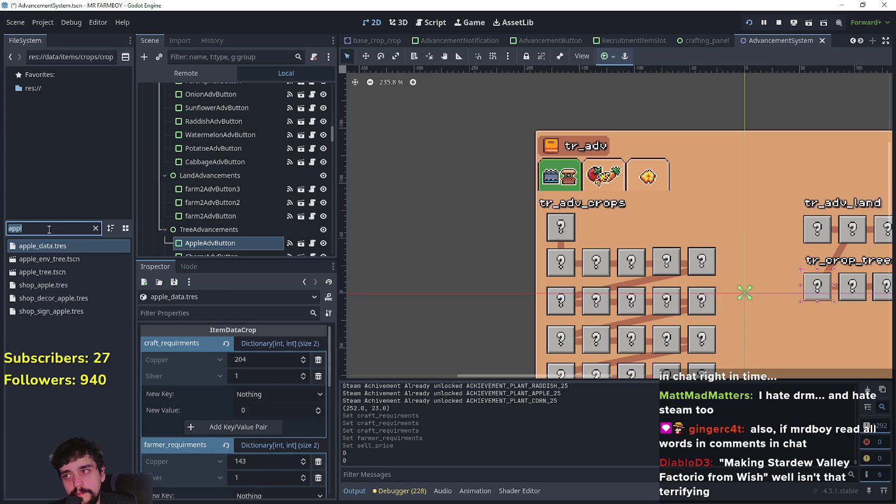
{"action": "type", "text": "cherry"}
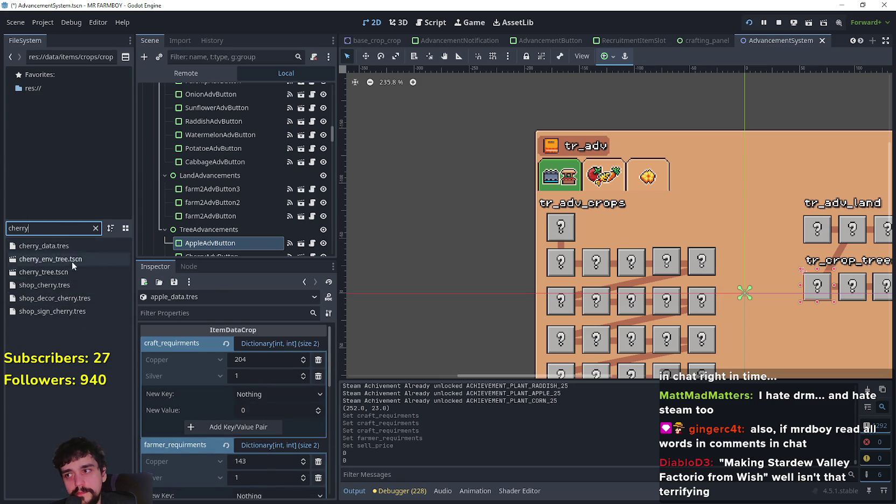
- Open cherry_tree.tscn and set the cherry's plant cost to 1 silver with revised copper
{"action": "double_click", "coordinate": [58, 272]}
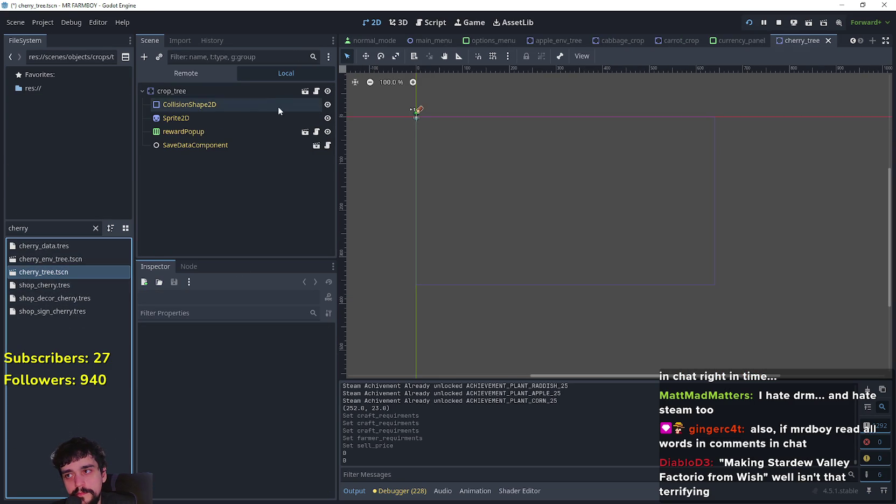
{"action": "left_click", "coordinate": [19, 247]}
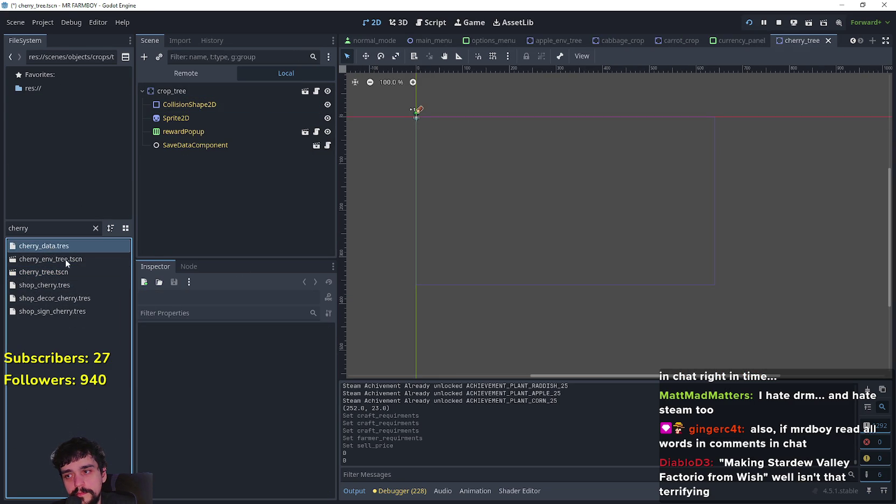
{"action": "left_click", "coordinate": [258, 377]}
{"action": "type", "text": "1"}
{"action": "key", "text": "Return"}
{"action": "left_click", "coordinate": [269, 363]}
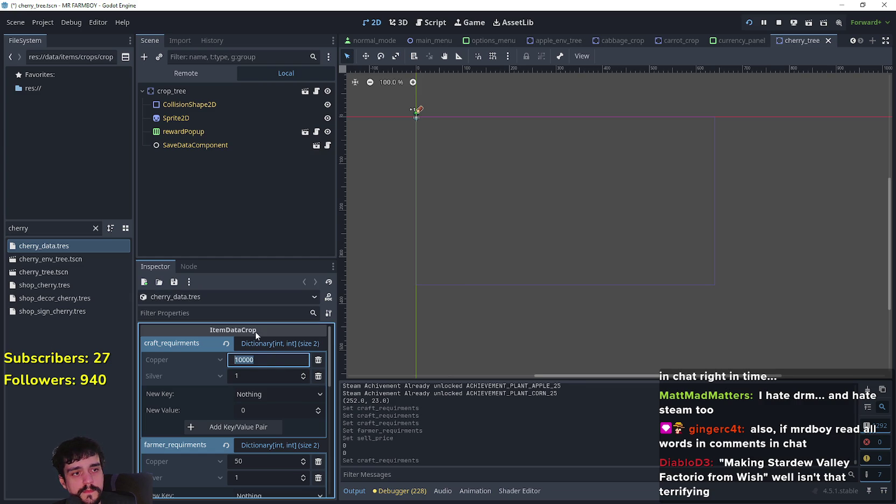
{"action": "type", "text": "04"}
{"action": "key", "text": "Return"}
- Adjust the cherry's farmer copper requirement and set its sell price to 245 copper
{"action": "scroll", "coordinate": [262, 397], "scroll_direction": "down", "scroll_amount": 2}
{"action": "left_click", "coordinate": [257, 422]}
{"action": "key", "text": "Tab"}
{"action": "type", "text": "204*0"}
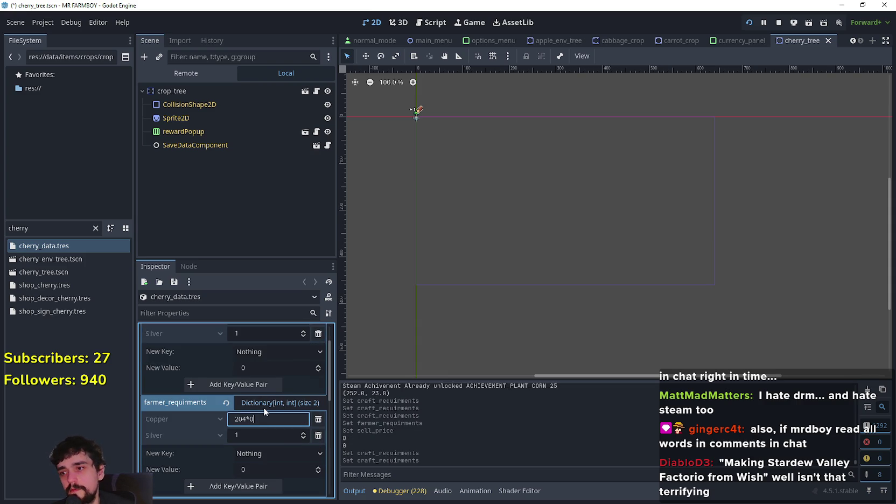
{"action": "type", "text": ".5"}
{"action": "key", "text": "Return"}
{"action": "scroll", "coordinate": [260, 375], "scroll_direction": "down", "scroll_amount": 5}
{"action": "scroll", "coordinate": [264, 415], "scroll_direction": "down", "scroll_amount": 1}
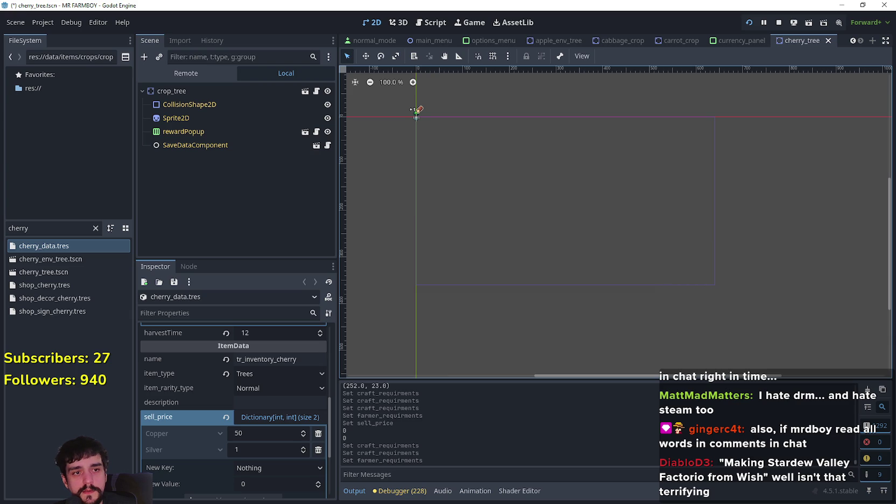
{"action": "left_click", "coordinate": [267, 438]}
{"action": "type", "text": "245"}
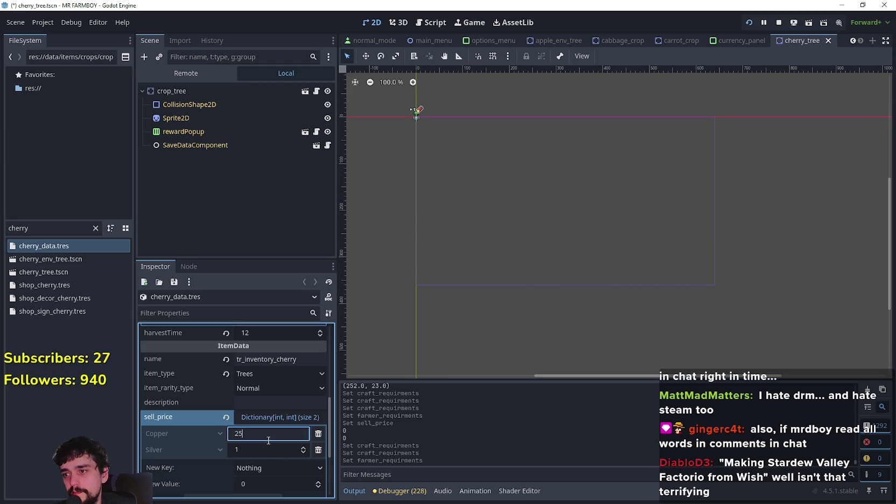
{"action": "key", "text": "Return"}
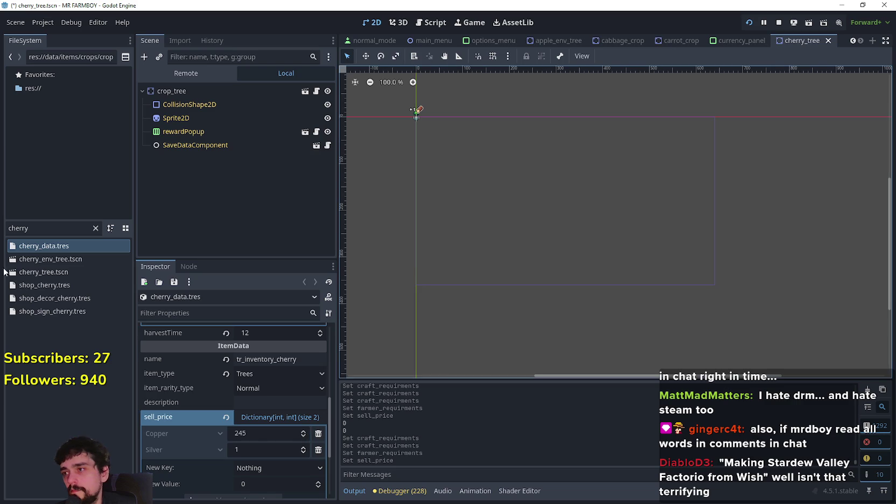
{"action": "scroll", "coordinate": [278, 479], "scroll_direction": "up", "scroll_amount": 5}
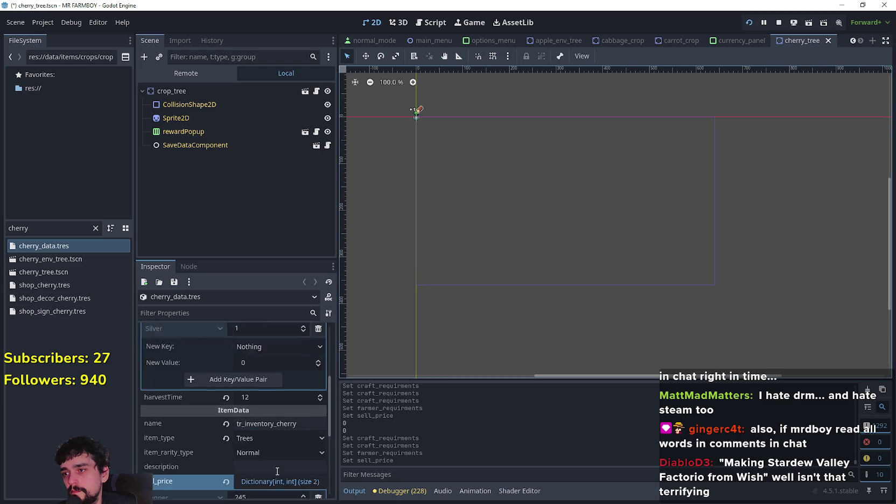
{"action": "scroll", "coordinate": [274, 468], "scroll_direction": "down", "scroll_amount": 4}
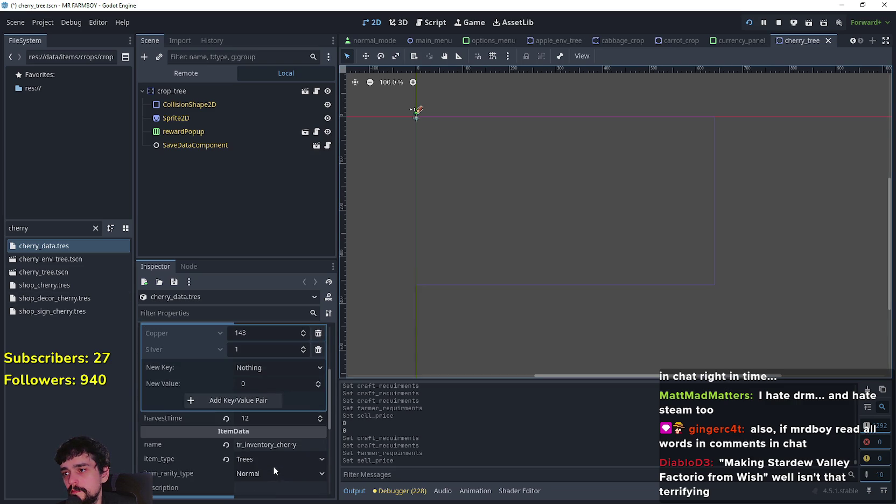
{"action": "left_click", "coordinate": [221, 89]}
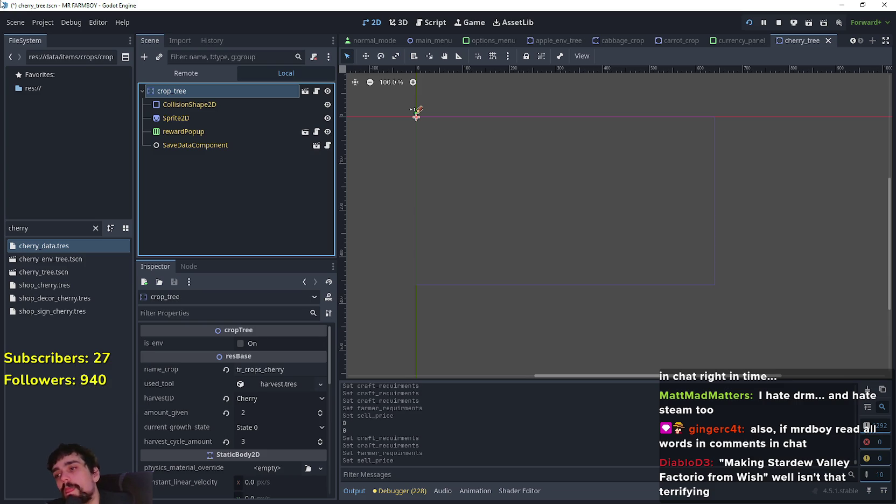
- Bump the Cherry crop_tree's amount_given from 2 to 3 and save cherry_tree.tscn
{"action": "left_click", "coordinate": [253, 4]}
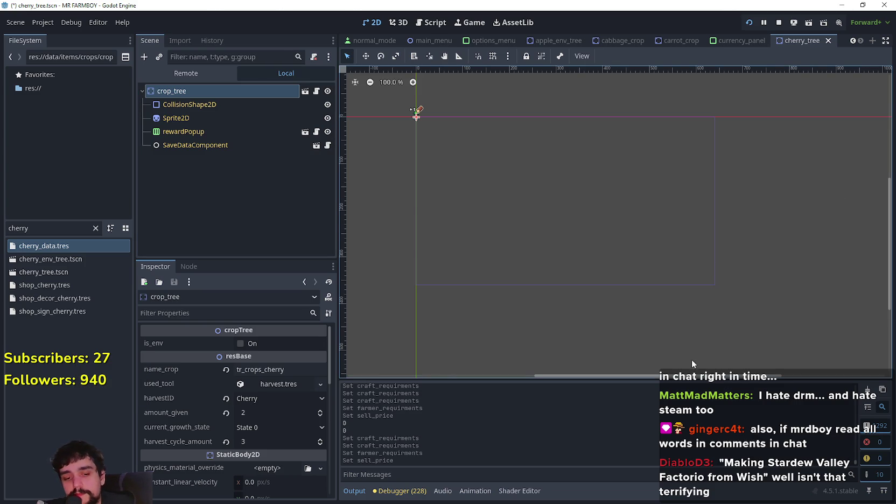
{"action": "right_click", "coordinate": [499, 370]}
{"action": "left_click", "coordinate": [599, 496]}
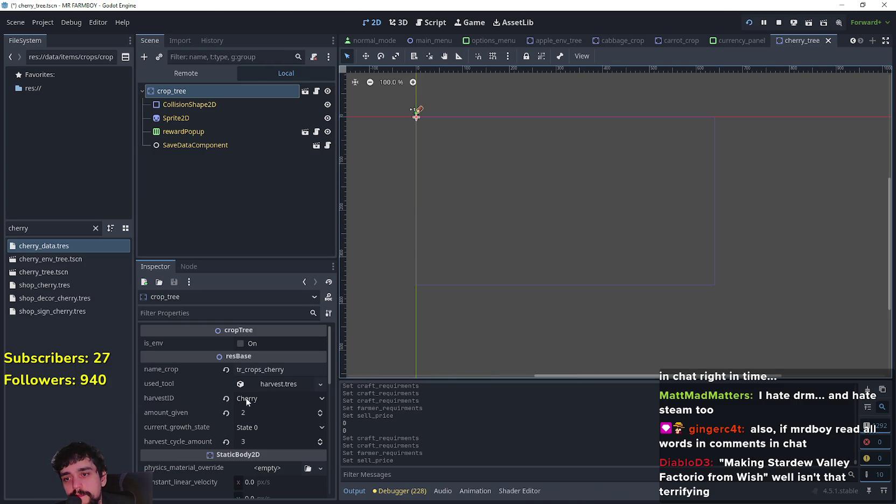
{"action": "left_click", "coordinate": [321, 411]}
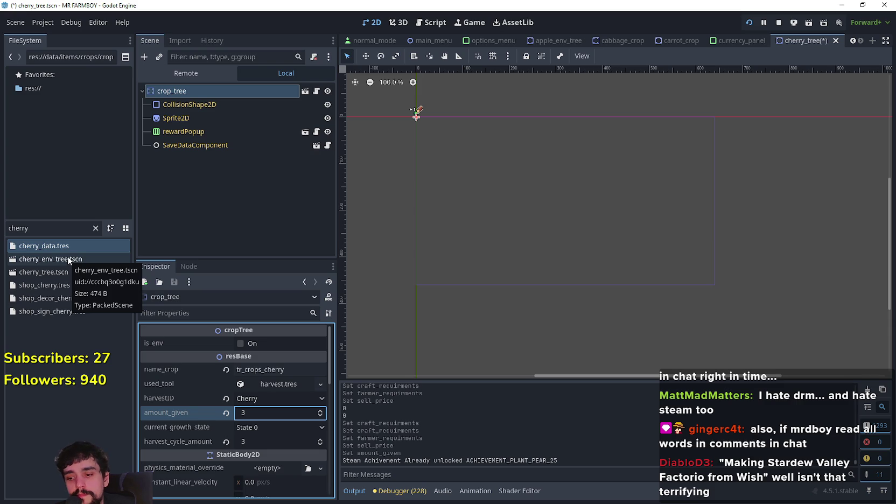
{"action": "key", "text": "ctrl+s"}
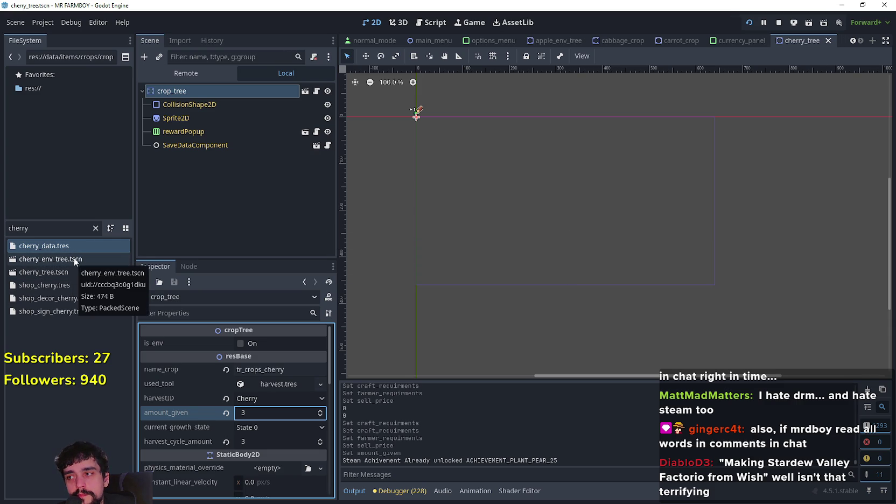
- Open cherry_env_tree.tscn and review its crop_tree and cherry_data.tres
{"action": "double_click", "coordinate": [73, 260]}
{"action": "left_click", "coordinate": [226, 86]}
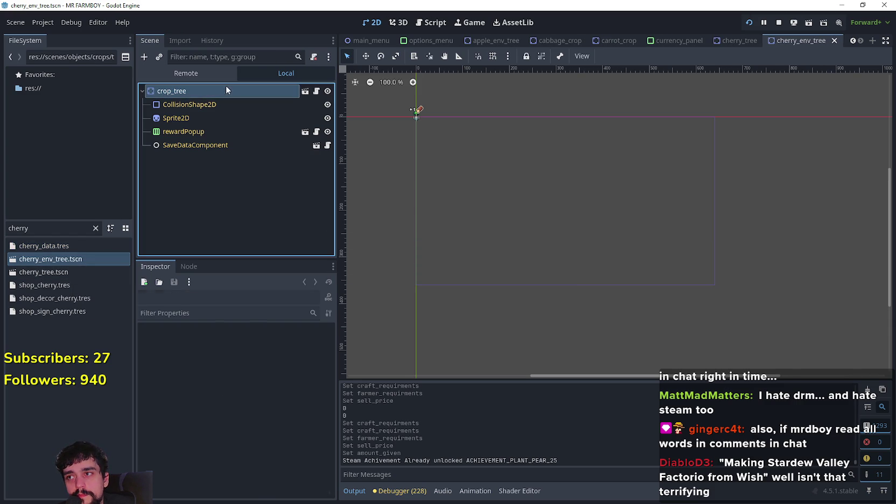
{"action": "left_click", "coordinate": [47, 247]}
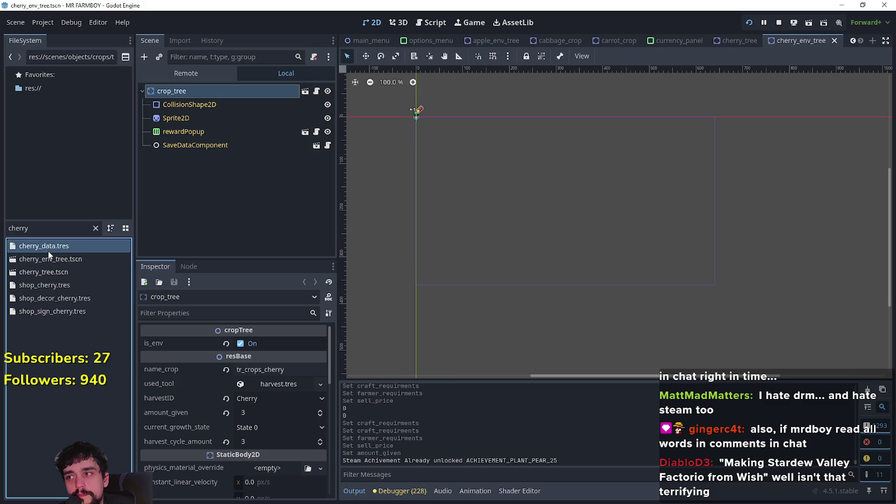
- Filter files by 'apple', raise the apple tree's amount given to 3, and save apple_tree
{"action": "double_click", "coordinate": [65, 228]}
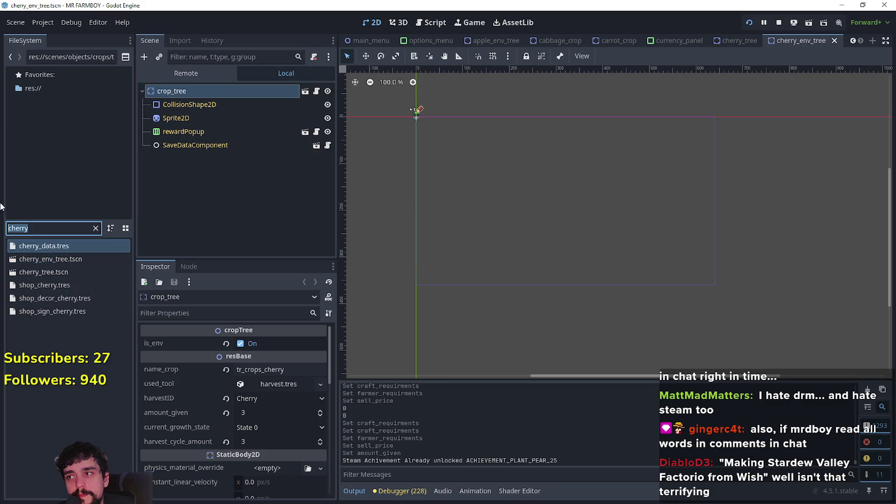
{"action": "type", "text": "apple"}
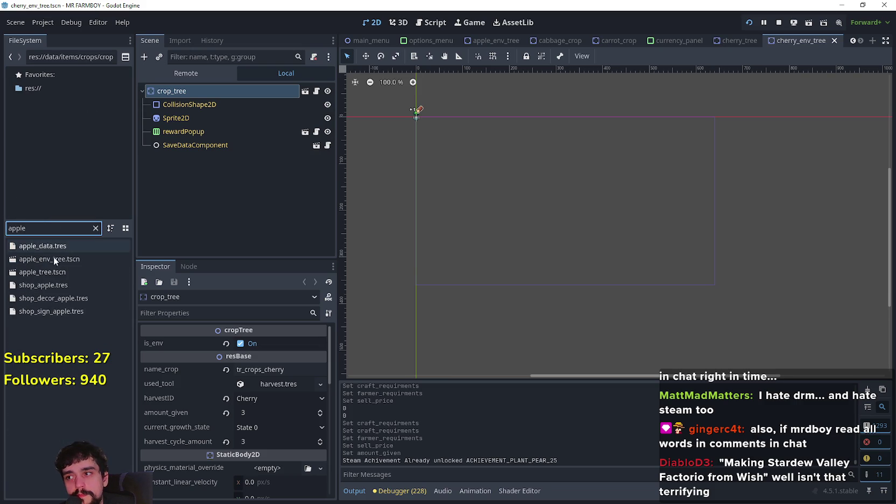
{"action": "double_click", "coordinate": [72, 273]}
{"action": "left_click", "coordinate": [171, 90]}
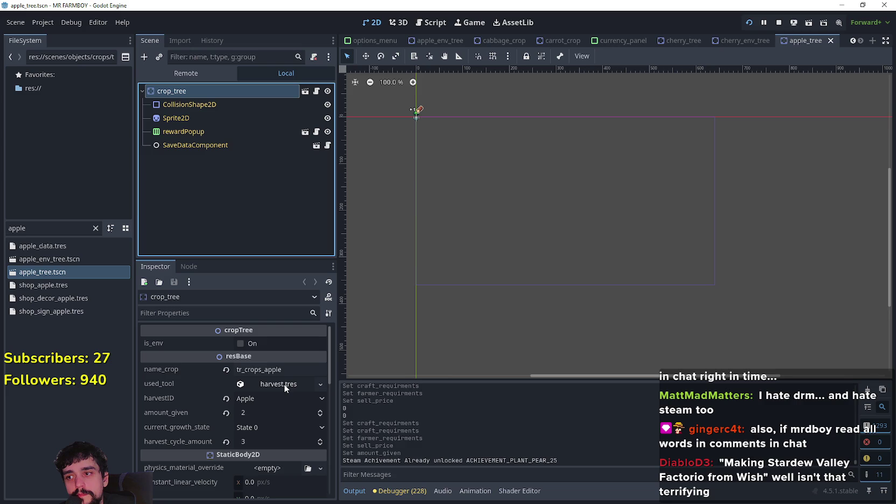
{"action": "left_click", "coordinate": [320, 411]}
{"action": "key", "text": "ctrl+s"}
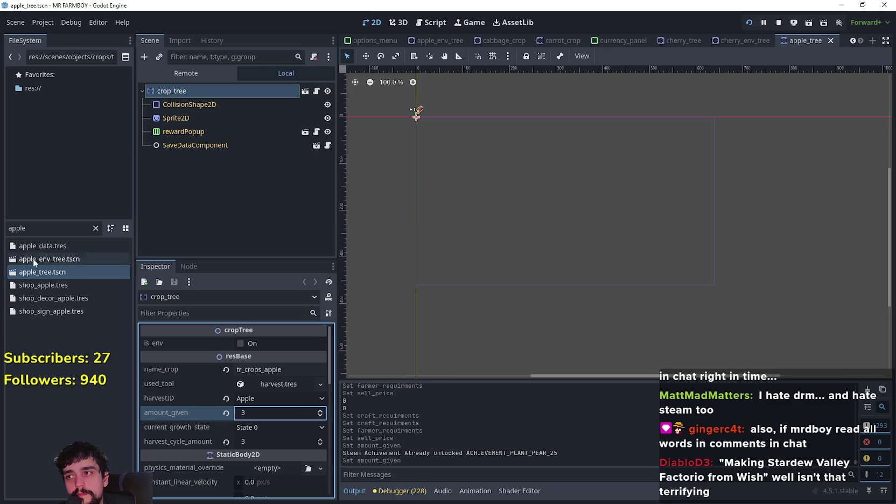
- Open apple_env_tree.tscn and save it
{"action": "left_click", "coordinate": [44, 227]}
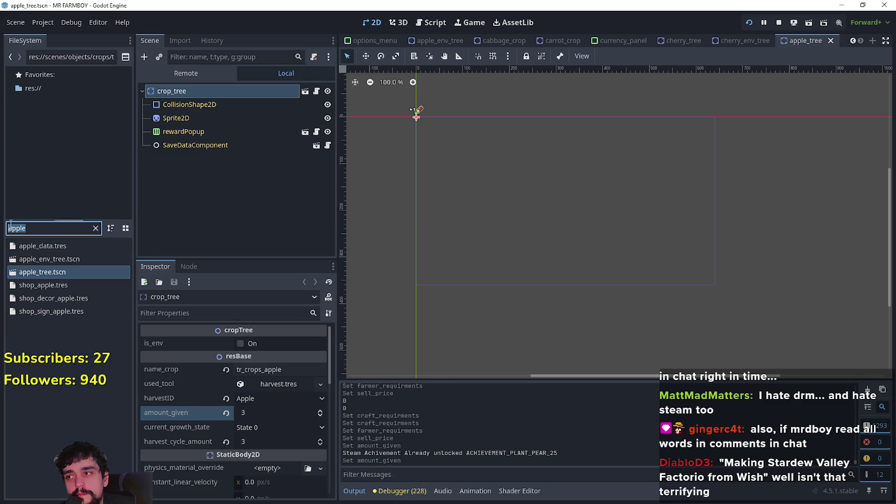
{"action": "left_click", "coordinate": [77, 259]}
{"action": "double_click", "coordinate": [77, 259]}
{"action": "key", "text": "ctrl+s"}
- Filter by 'peach', check peach_env_tree, then raise peach_tree's amount given to 3 and save
{"action": "left_click", "coordinate": [53, 227]}
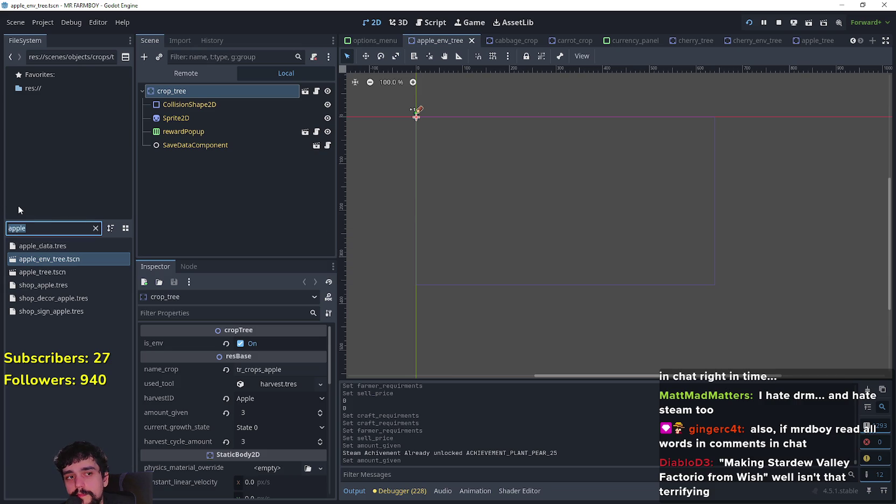
{"action": "type", "text": "peach"}
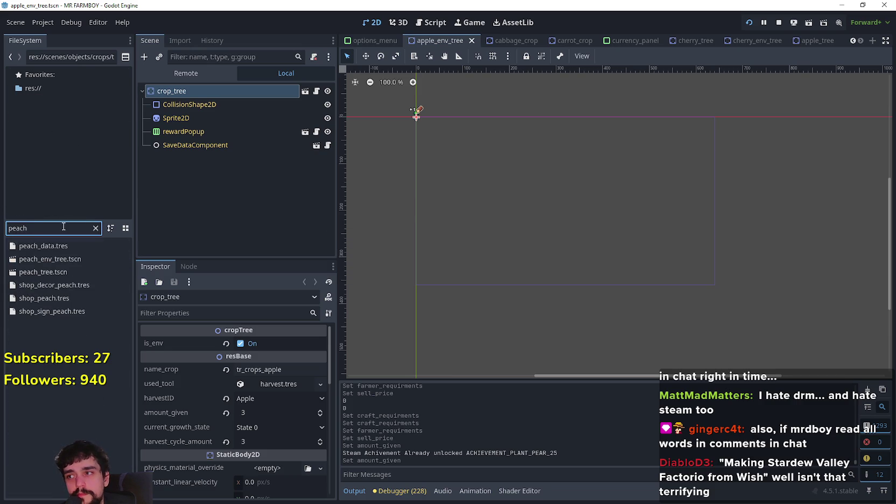
{"action": "double_click", "coordinate": [72, 260]}
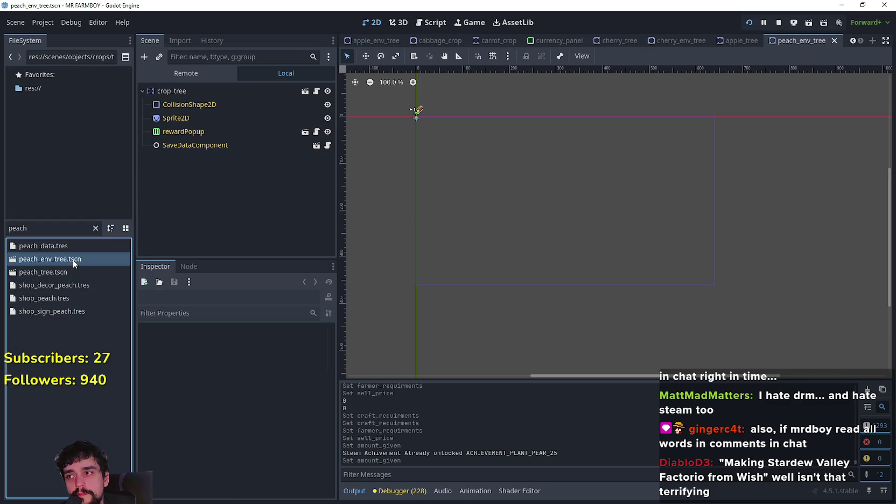
{"action": "left_click", "coordinate": [193, 92]}
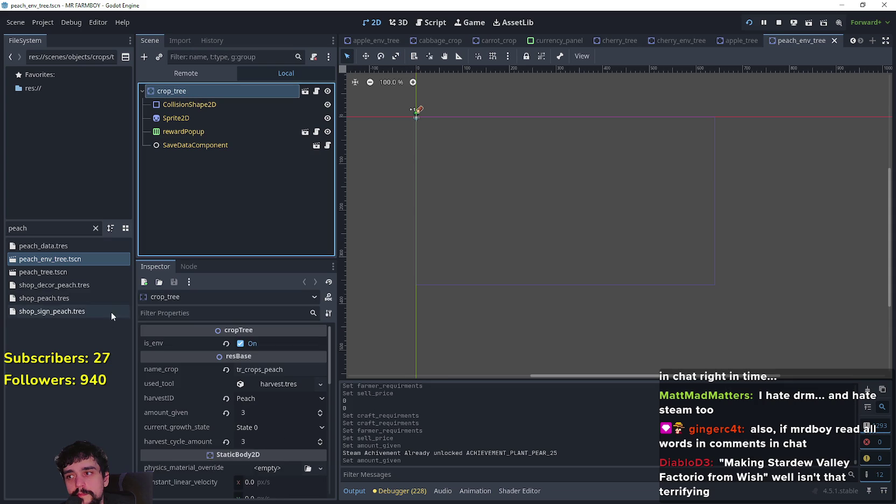
{"action": "left_click", "coordinate": [82, 247]}
{"action": "left_click", "coordinate": [79, 274]}
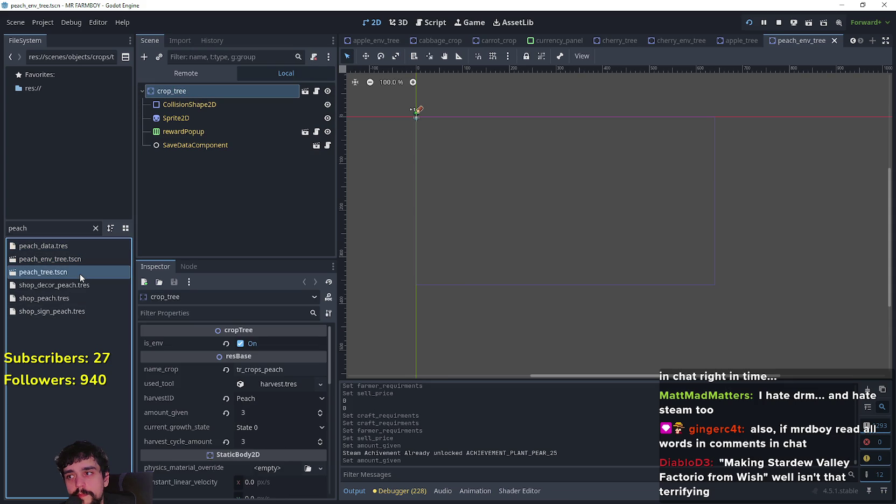
{"action": "double_click", "coordinate": [79, 274]}
{"action": "left_click", "coordinate": [274, 89]}
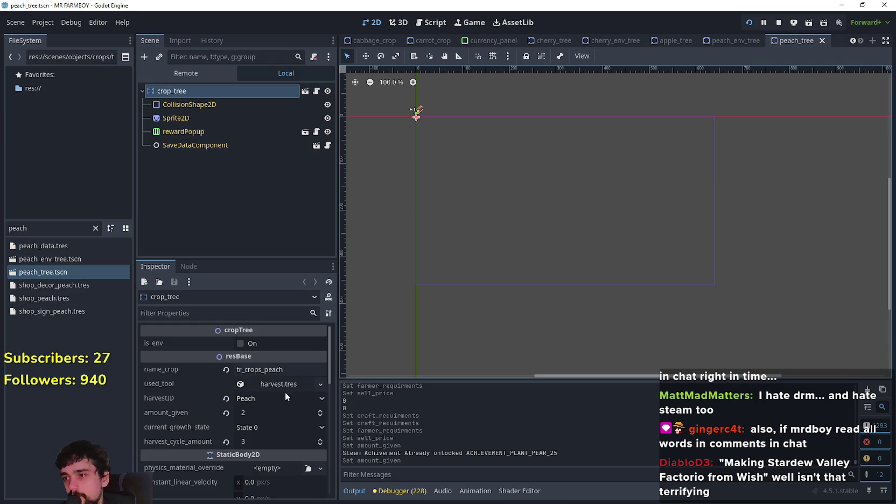
{"action": "left_click", "coordinate": [320, 411]}
{"action": "key", "text": "ctrl+s"}
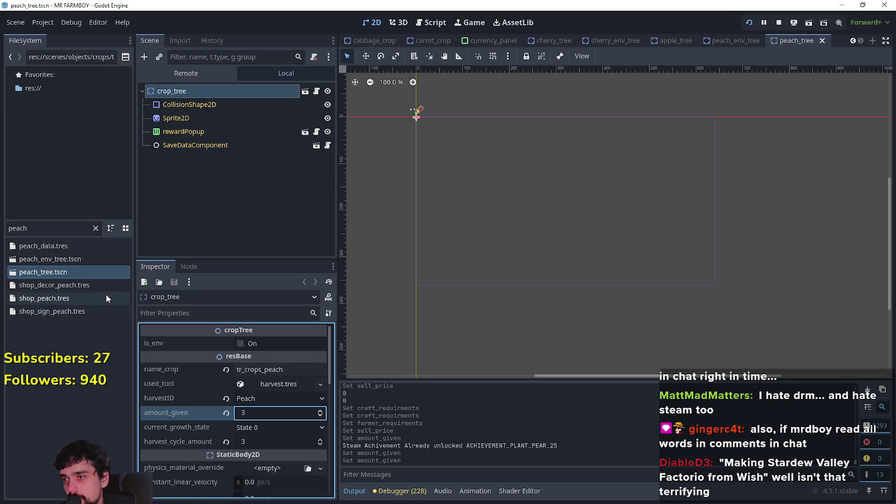
- Filter by 'pear', raise pear_tree's amount given to 3, and save it
{"action": "double_click", "coordinate": [11, 224]}
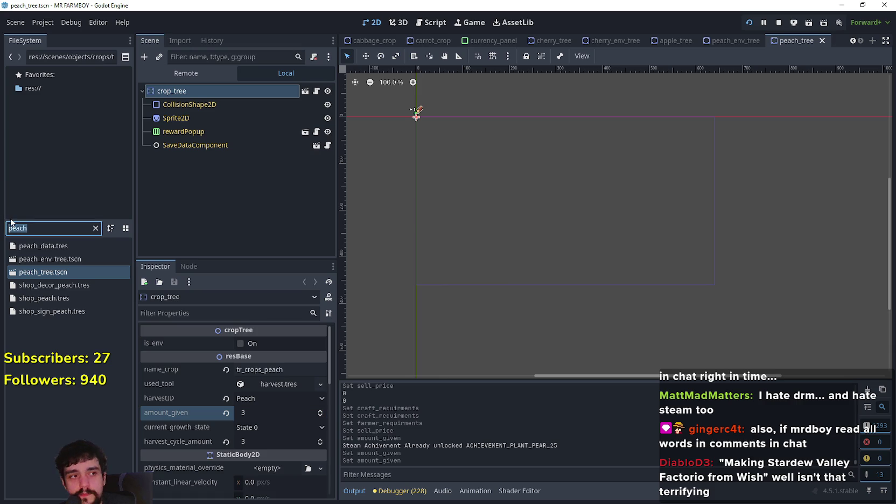
{"action": "type", "text": "pear"}
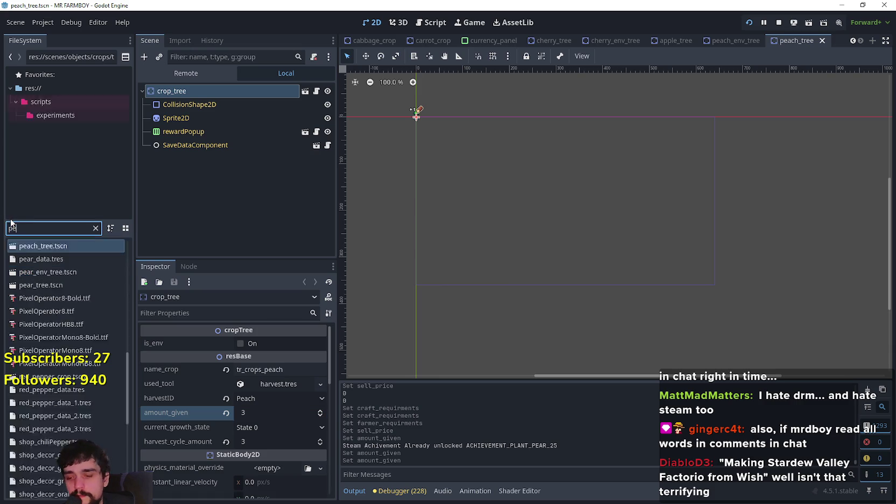
{"action": "double_click", "coordinate": [49, 271]}
{"action": "left_click", "coordinate": [159, 91]}
{"action": "left_click", "coordinate": [320, 411]}
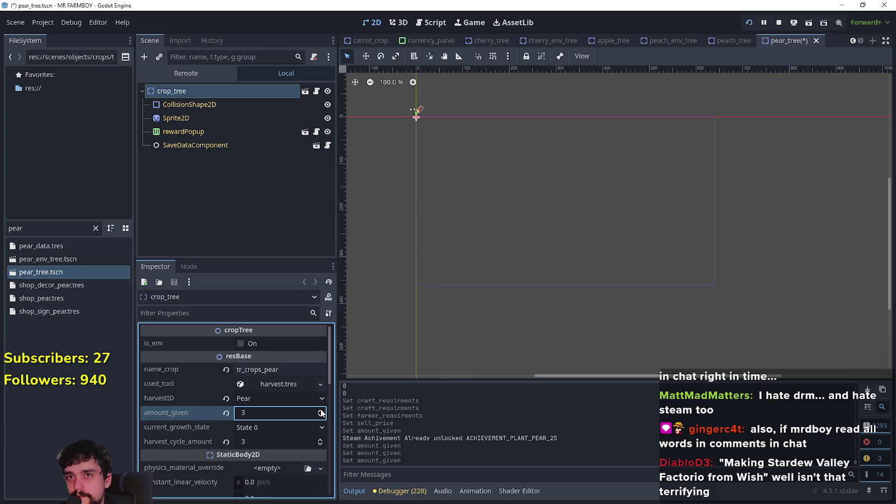
{"action": "key", "text": "ctrl+s"}
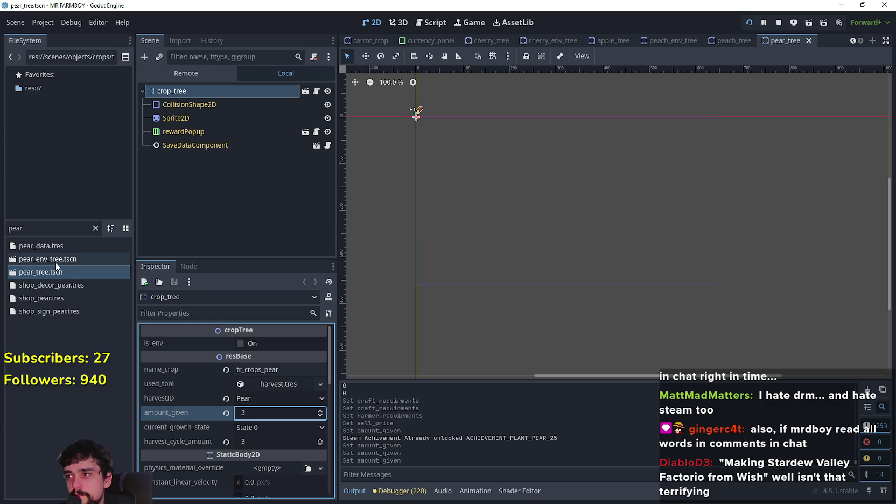
- Open pear_env_tree's crop_tree, then filter by 'apple' and select apple_data.tres
{"action": "double_click", "coordinate": [56, 260]}
{"action": "left_click", "coordinate": [177, 93]}
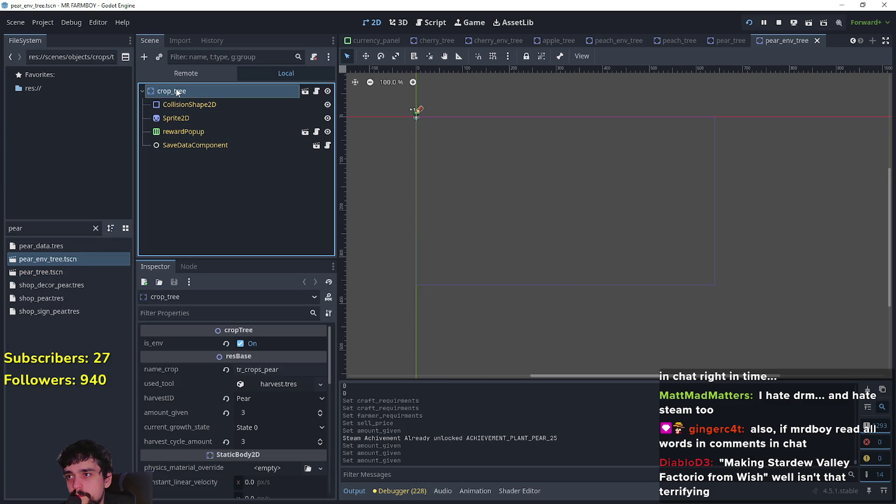
{"action": "left_click", "coordinate": [44, 229]}
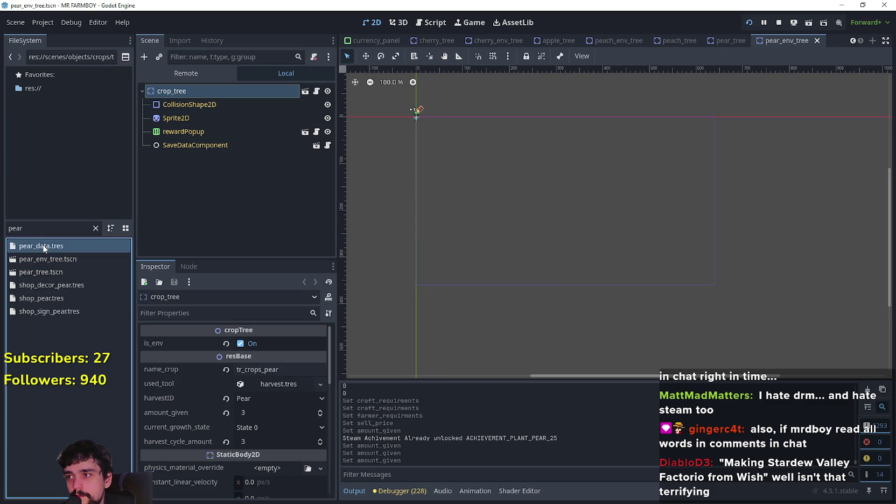
{"action": "type", "text": "apple"}
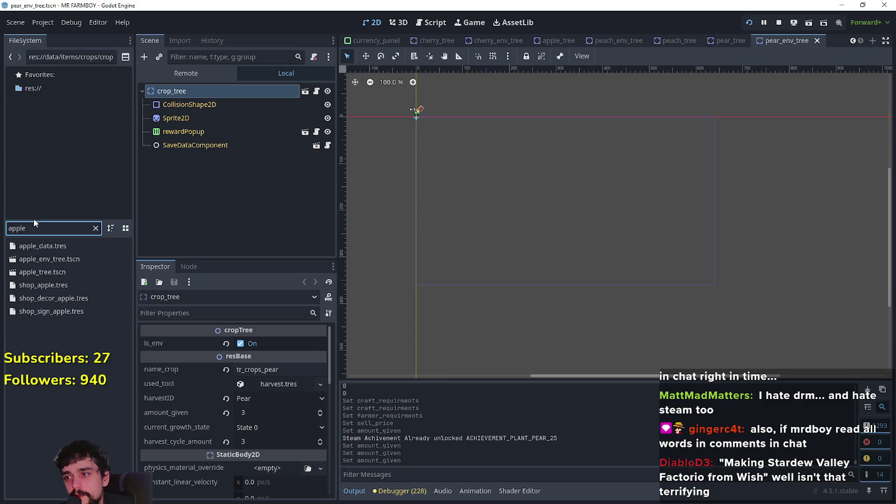
{"action": "left_click", "coordinate": [63, 245]}
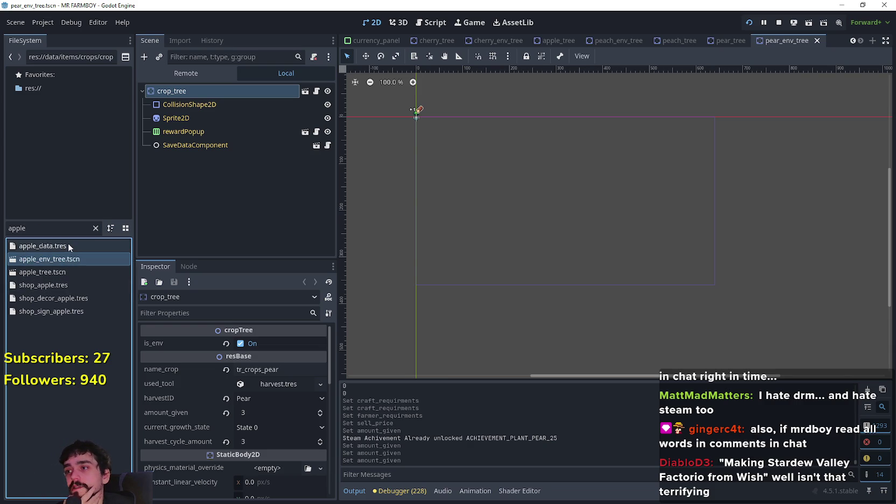
{"action": "left_click", "coordinate": [68, 243]}
{"action": "left_click", "coordinate": [67, 247]}
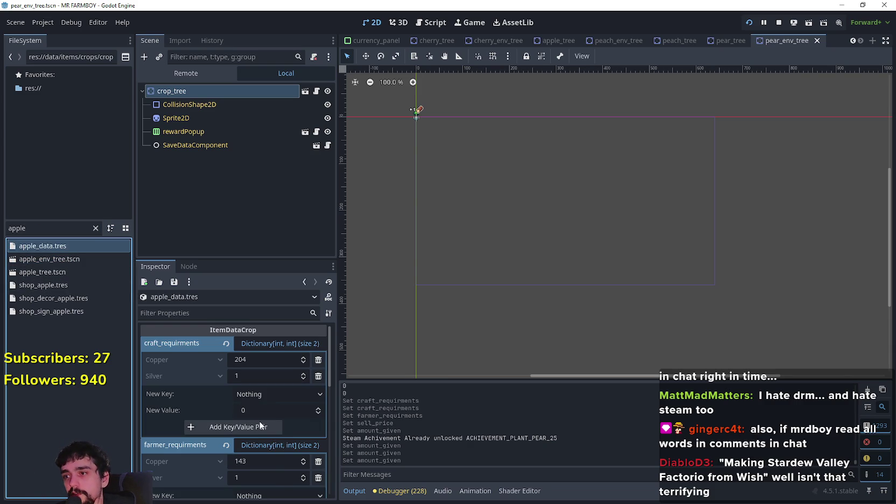
- Review apple_data.tres and the game's Advancements crop stats, then bring up a calculator
{"action": "scroll", "coordinate": [259, 416], "scroll_direction": "down", "scroll_amount": 3}
{"action": "scroll", "coordinate": [259, 416], "scroll_direction": "up", "scroll_amount": 3}
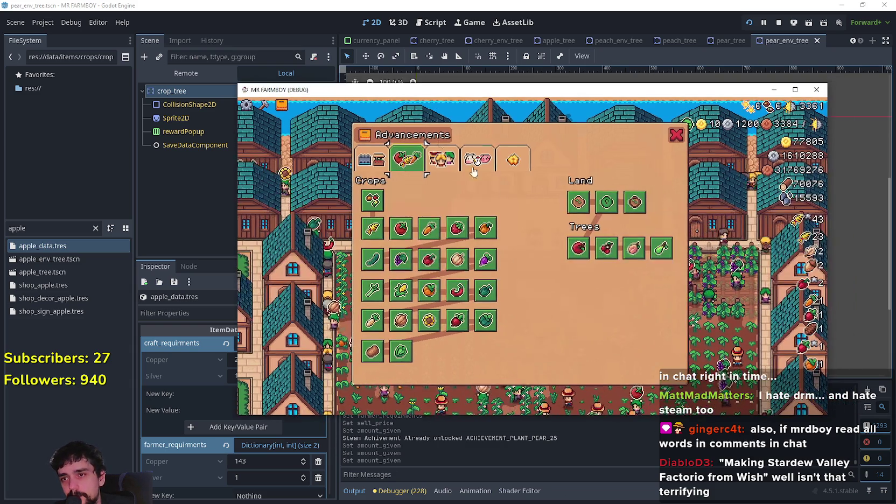
{"action": "mouse_move", "coordinate": [585, 247]}
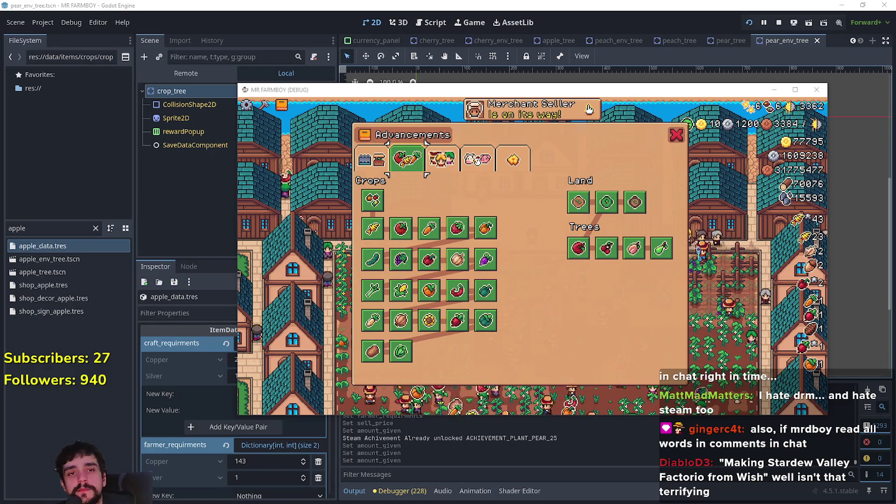
{"action": "key", "text": "XF86Calculator"}
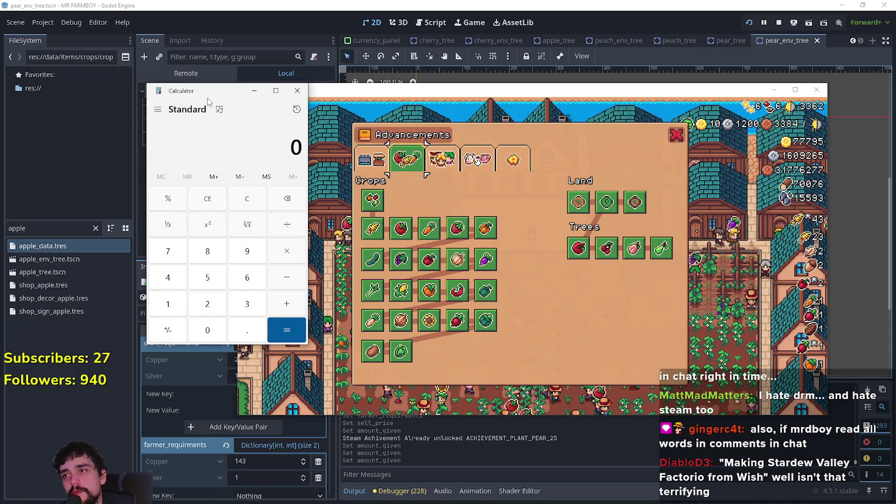
- Multiply the apple tree's 245 sell price by 8 in Calculator to get 1,960, then close it
{"action": "left_click_drag", "start_coordinate": [215, 99], "coordinate": [171, 102]}
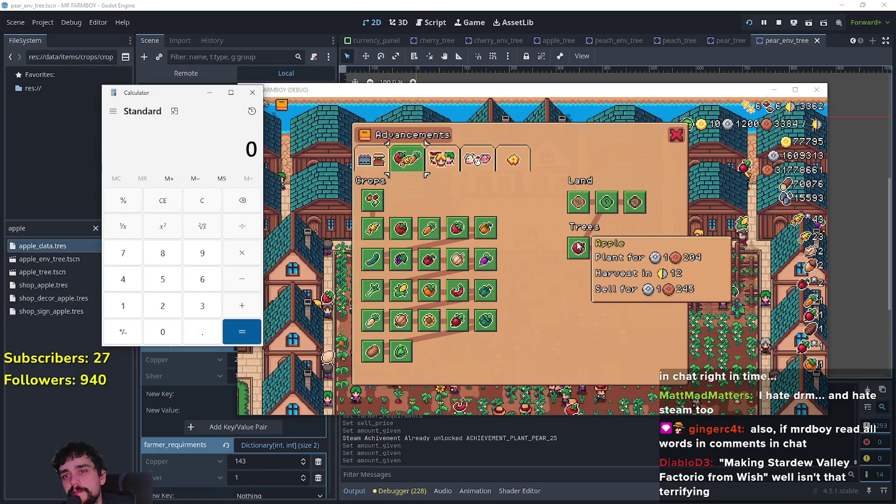
{"action": "type", "text": "245"}
{"action": "left_click", "coordinate": [236, 252]}
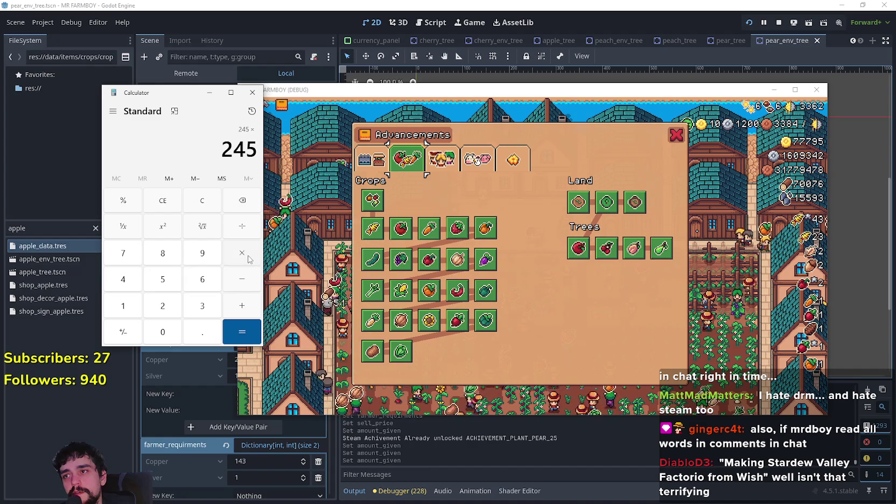
{"action": "type", "text": "8"}
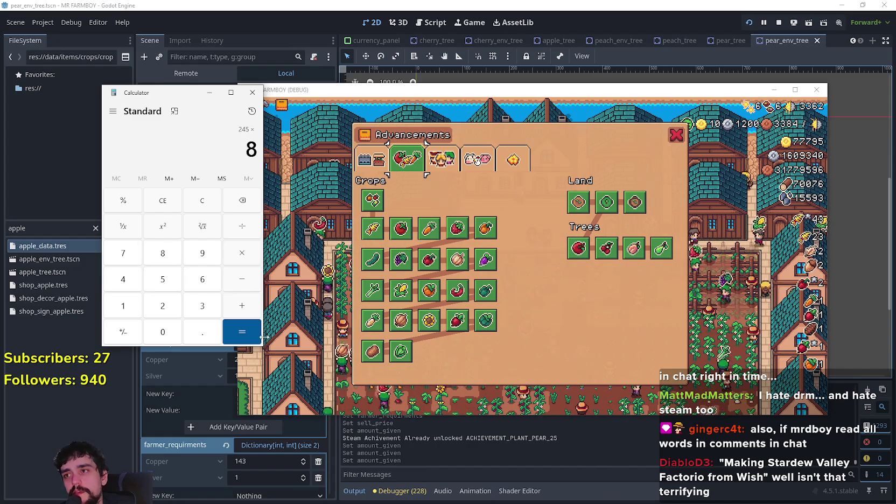
{"action": "left_click", "coordinate": [242, 331]}
{"action": "mouse_move", "coordinate": [569, 257]}
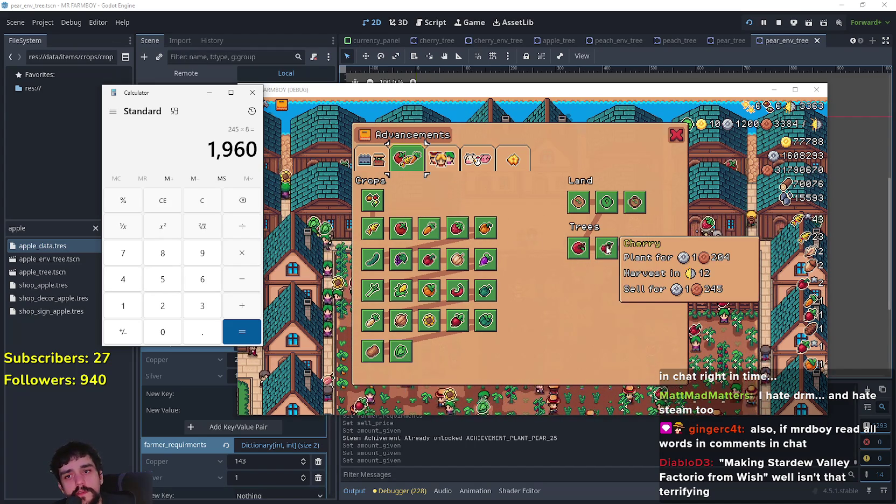
{"action": "left_click", "coordinate": [251, 96]}
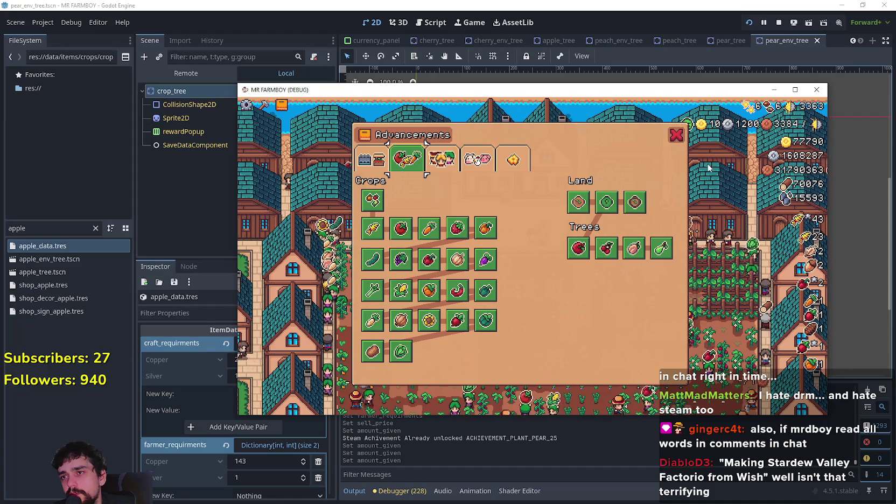
{"action": "left_click", "coordinate": [587, 252]}
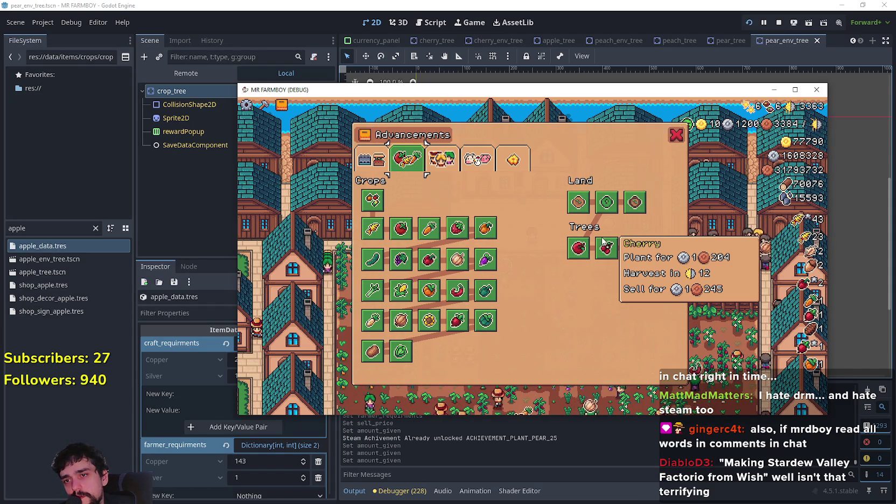
{"action": "mouse_move", "coordinate": [626, 246]}
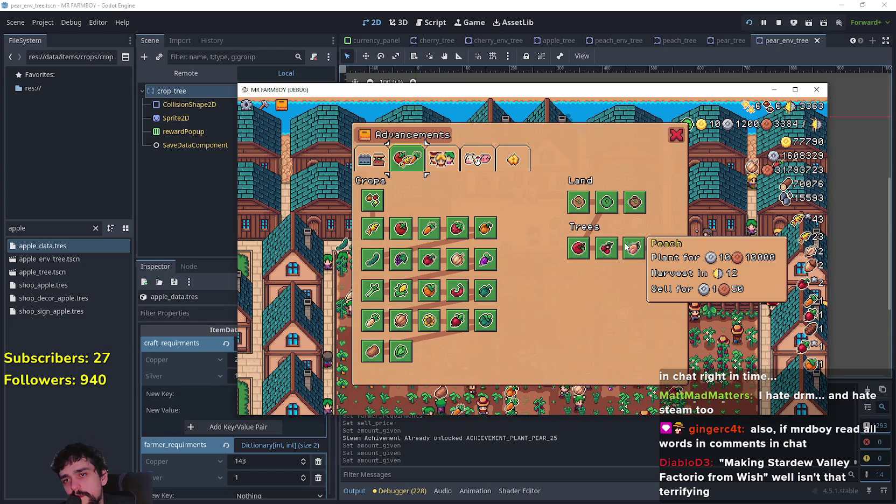
{"action": "mouse_move", "coordinate": [576, 248]}
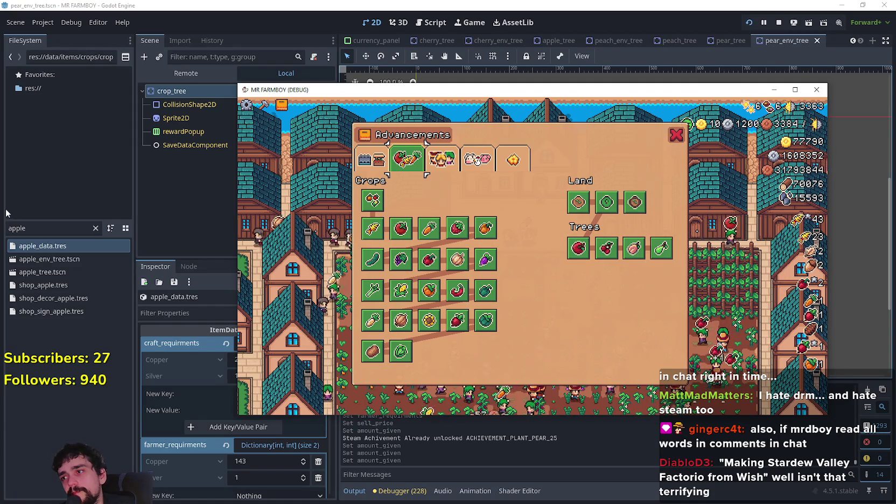
{"action": "key", "text": "F8"}
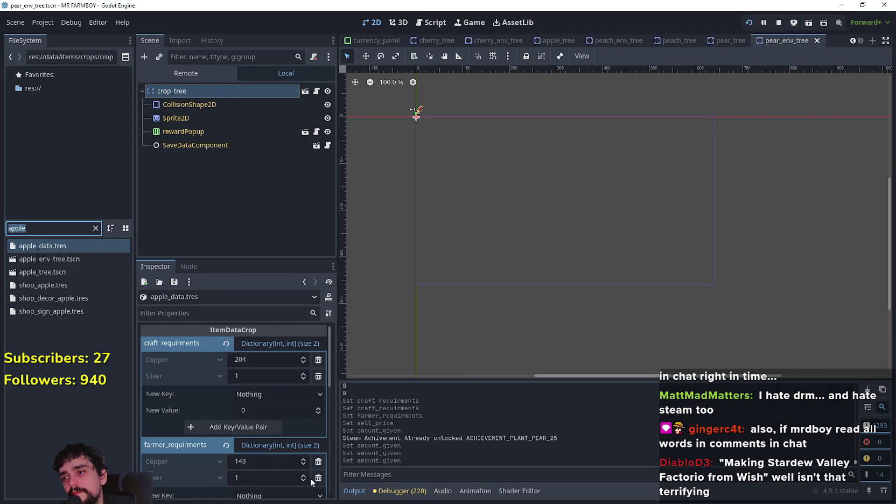
- Enlarge the Inspector to show apple_data's requirements and harvest time 12, then return to the game
{"action": "scroll", "coordinate": [279, 452], "scroll_direction": "down", "scroll_amount": 4}
{"action": "scroll", "coordinate": [280, 452], "scroll_direction": "up", "scroll_amount": 3}
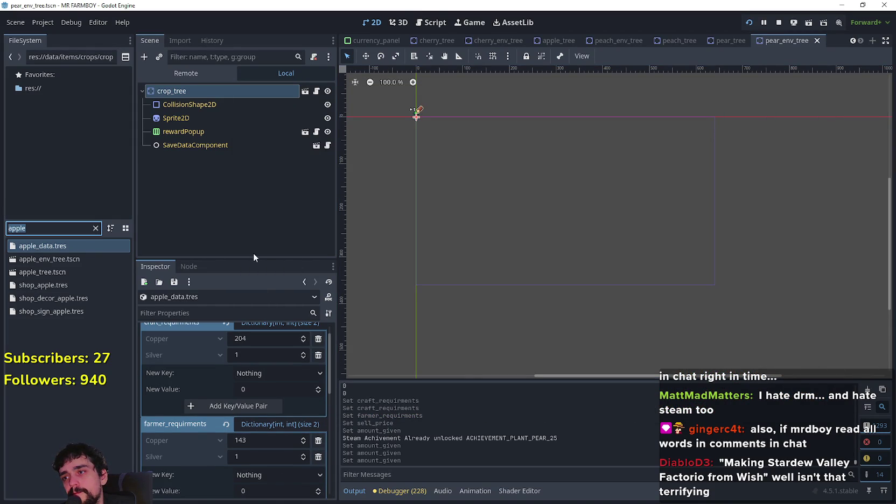
{"action": "left_click_drag", "start_coordinate": [255, 257], "coordinate": [243, 175]}
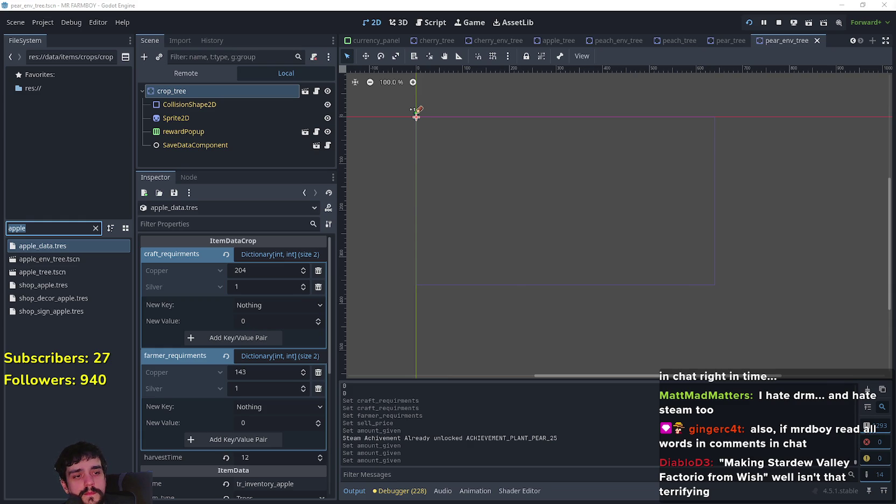
{"action": "key", "text": "alt+Tab"}
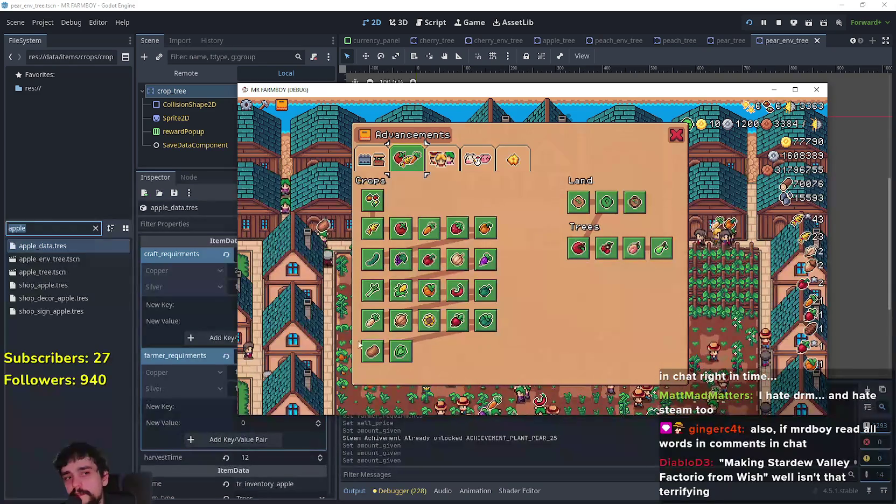
- Check the cabbage's stats in the Advancements panel, then bring the Godot editor back in front
{"action": "mouse_move", "coordinate": [403, 352]}
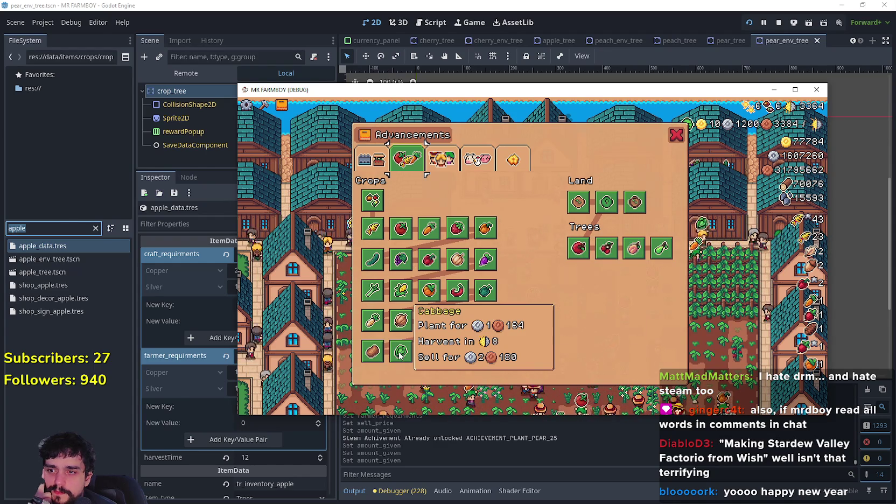
{"action": "left_click", "coordinate": [70, 245]}
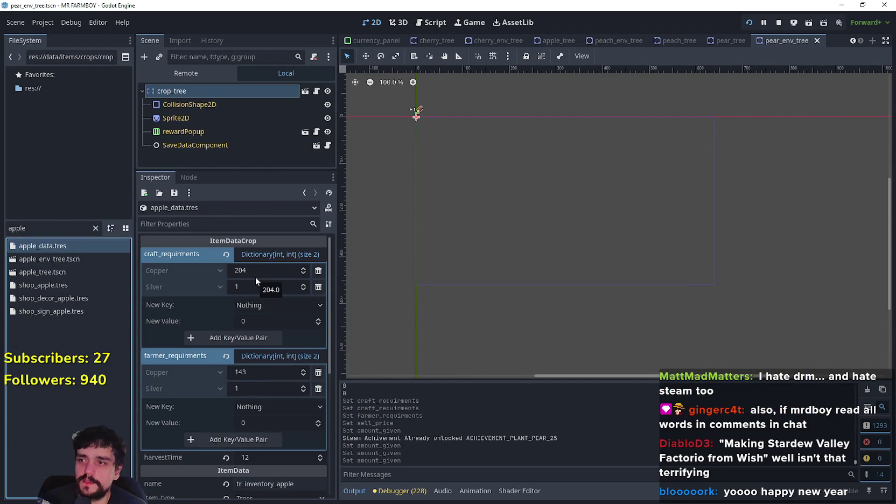
- Switch to the game's Advancements panel, then over to CropsChart.aseprite in Aseprite
{"action": "key", "text": "alt+Tab"}
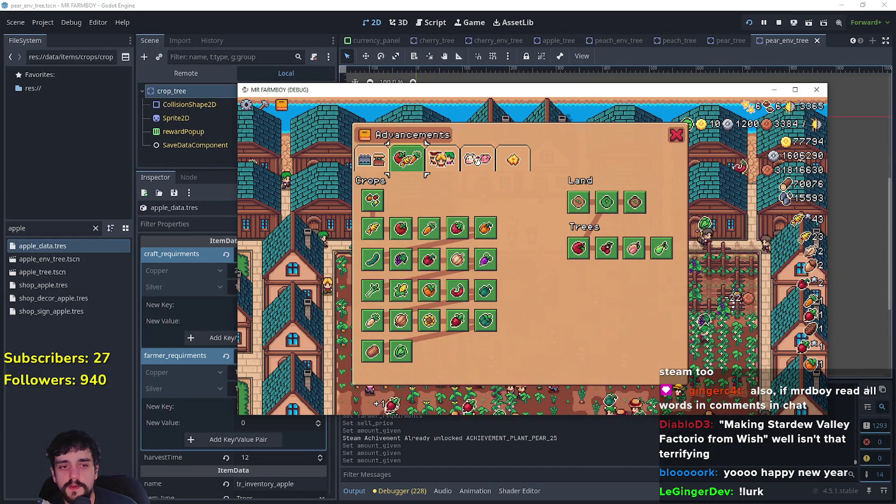
{"action": "key", "text": "alt+Tab"}
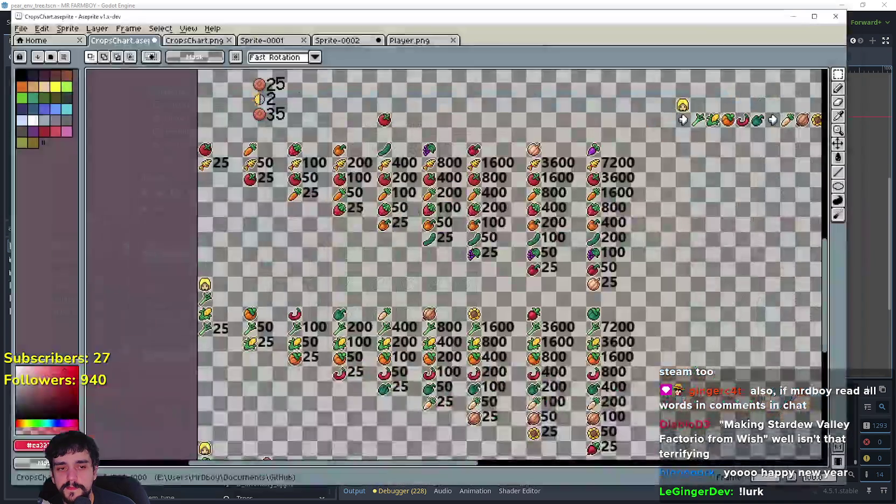
- Paste an apple sprite onto the chart below the player's crop row
{"action": "mouse_move", "coordinate": [674, 216]}
{"action": "left_mouse_down"}
{"action": "mouse_move", "coordinate": [437, 248]}
{"action": "mouse_move", "coordinate": [574, 302]}
{"action": "mouse_move", "coordinate": [668, 352]}
{"action": "mouse_move", "coordinate": [610, 324]}
{"action": "mouse_move", "coordinate": [551, 272]}
{"action": "mouse_move", "coordinate": [517, 360]}
{"action": "mouse_move", "coordinate": [456, 180]}
{"action": "mouse_move", "coordinate": [341, 123]}
{"action": "mouse_move", "coordinate": [392, 84]}
{"action": "left_mouse_up"}
{"action": "scroll", "coordinate": [521, 290], "scroll_direction": "up", "scroll_amount": 1}
{"action": "scroll", "coordinate": [521, 290], "scroll_direction": "down", "scroll_amount": 1}
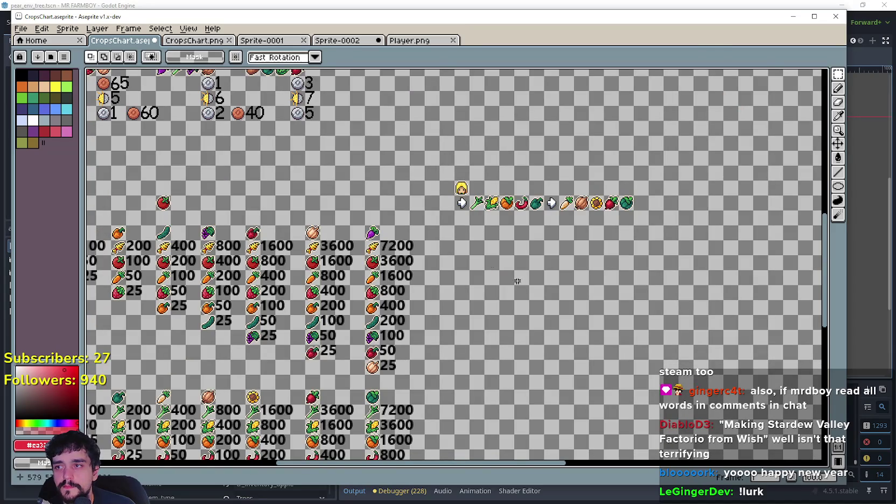
{"action": "left_click", "coordinate": [272, 43]}
{"action": "left_click", "coordinate": [135, 43]}
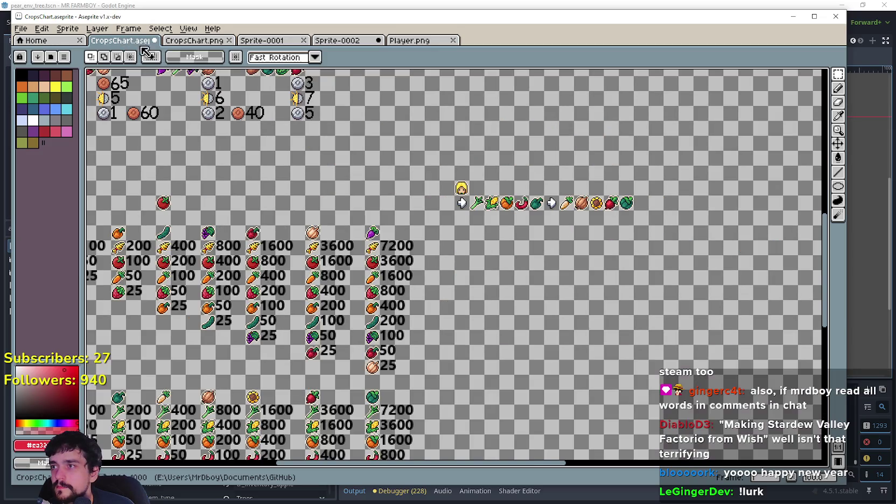
{"action": "scroll", "coordinate": [450, 171], "scroll_direction": "up", "scroll_amount": 1}
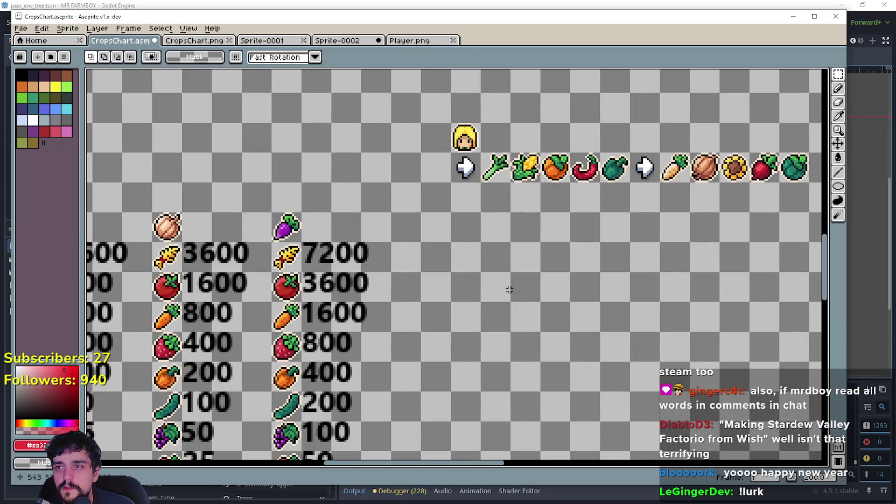
{"action": "key", "text": "ctrl+v"}
{"action": "mouse_move", "coordinate": [458, 269]}
{"action": "left_mouse_down"}
{"action": "mouse_move", "coordinate": [460, 280]}
{"action": "mouse_move", "coordinate": [469, 262]}
{"action": "mouse_move", "coordinate": [565, 300]}
{"action": "mouse_move", "coordinate": [510, 270]}
{"action": "left_mouse_up"}
{"action": "key", "text": "Return"}
- Copy the top-row white arrow and place it to the right of the apple
{"action": "scroll", "coordinate": [477, 283], "scroll_direction": "up", "scroll_amount": 1}
{"action": "scroll", "coordinate": [581, 245], "scroll_direction": "down", "scroll_amount": 1}
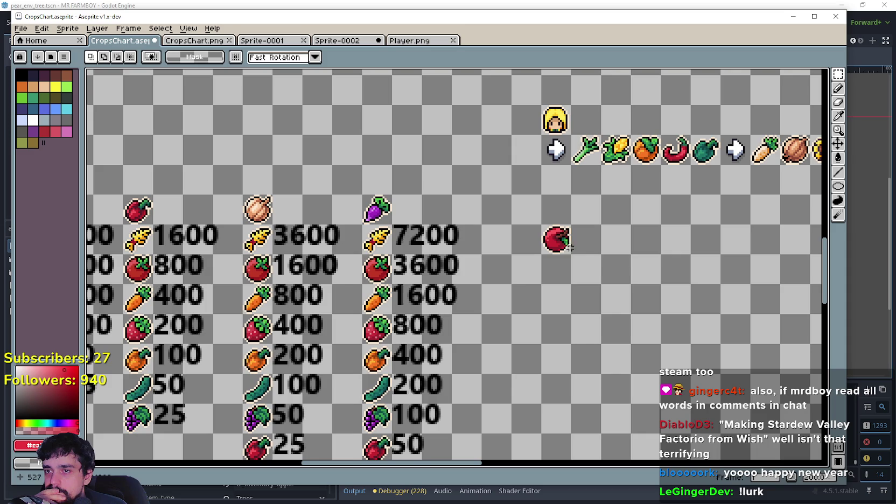
{"action": "left_click_drag", "start_coordinate": [539, 223], "coordinate": [573, 257]}
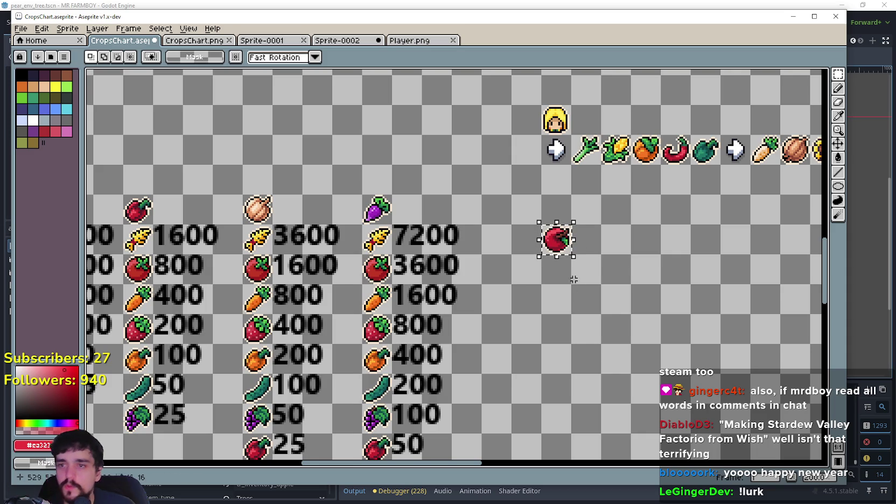
{"action": "mouse_move", "coordinate": [599, 222]}
{"action": "left_mouse_down"}
{"action": "mouse_move", "coordinate": [612, 246]}
{"action": "mouse_move", "coordinate": [634, 257]}
{"action": "left_mouse_up"}
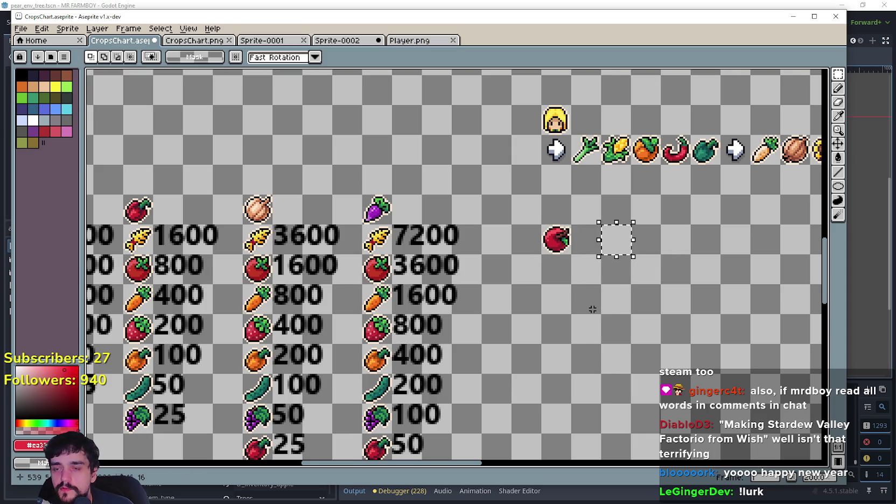
{"action": "left_click", "coordinate": [574, 287]}
{"action": "left_click_drag", "start_coordinate": [587, 236], "coordinate": [573, 256]}
{"action": "left_click", "coordinate": [571, 289]}
{"action": "mouse_move", "coordinate": [538, 134]}
{"action": "left_mouse_down"}
{"action": "mouse_move", "coordinate": [571, 167]}
{"action": "mouse_move", "coordinate": [589, 249]}
{"action": "left_mouse_up"}
{"action": "key", "text": "ctrl+c"}
{"action": "key", "text": "ctrl+v"}
{"action": "key", "text": "Return"}
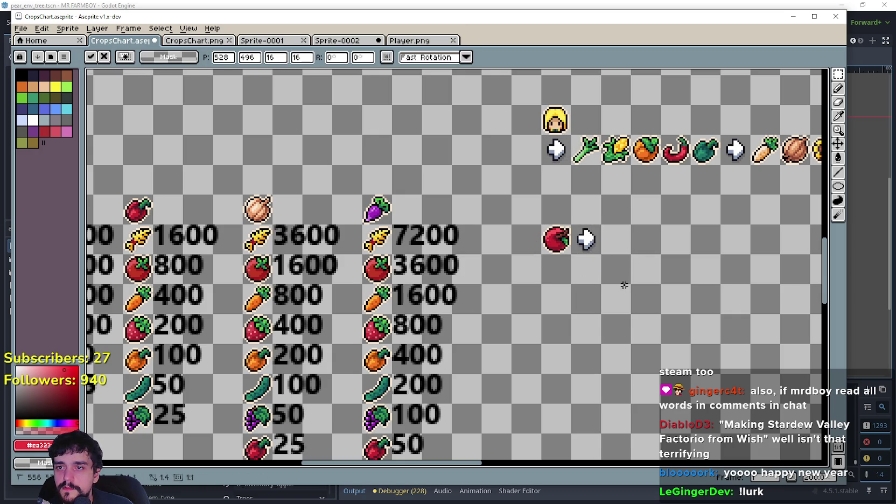
- Copy the apple and place a second apple right of the arrow
{"action": "mouse_move", "coordinate": [538, 222]}
{"action": "left_mouse_down"}
{"action": "mouse_move", "coordinate": [573, 257]}
{"action": "mouse_move", "coordinate": [654, 278]}
{"action": "mouse_move", "coordinate": [633, 242]}
{"action": "mouse_move", "coordinate": [663, 257]}
{"action": "left_mouse_up"}
{"action": "key", "text": "ctrl+c"}
{"action": "key", "text": "ctrl+v"}
{"action": "key", "text": "Return"}
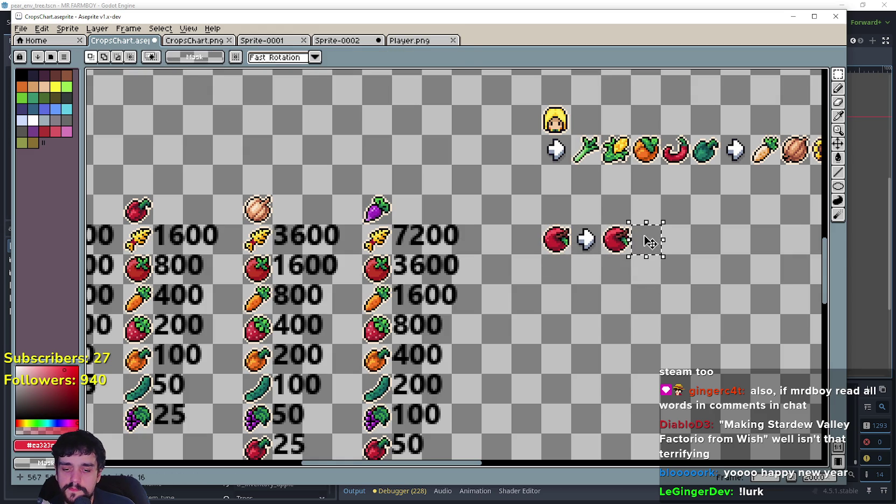
{"action": "left_click", "coordinate": [649, 244]}
- Insert a black 9 beside the second apple, replacing an initial red 9
{"action": "key", "text": "ctrl+t"}
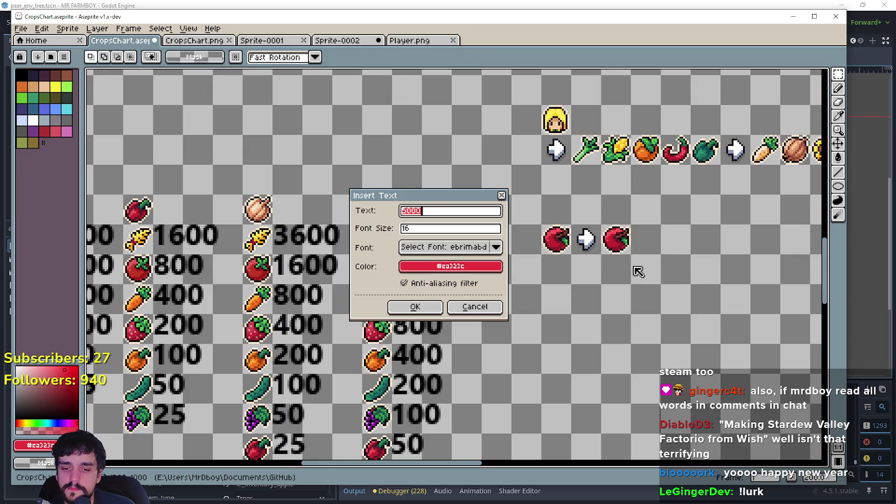
{"action": "left_click", "coordinate": [416, 307]}
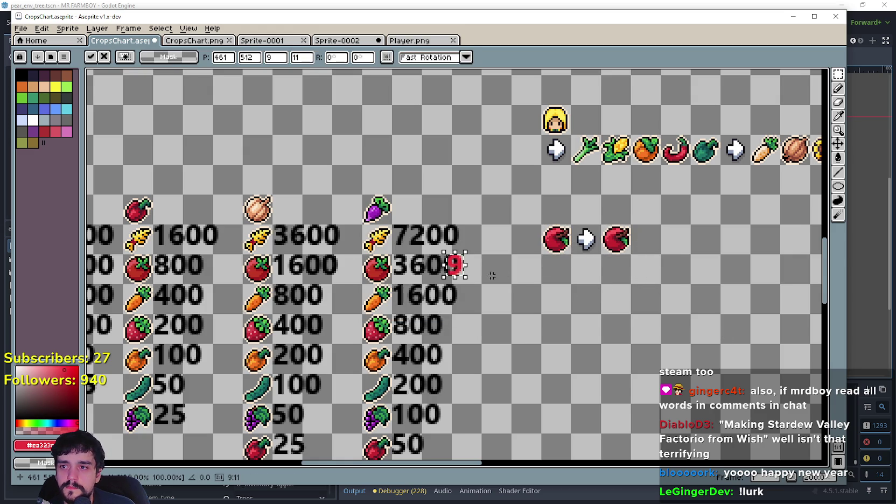
{"action": "mouse_move", "coordinate": [458, 274]}
{"action": "left_mouse_down"}
{"action": "mouse_move", "coordinate": [657, 243]}
{"action": "mouse_move", "coordinate": [643, 245]}
{"action": "left_mouse_up"}
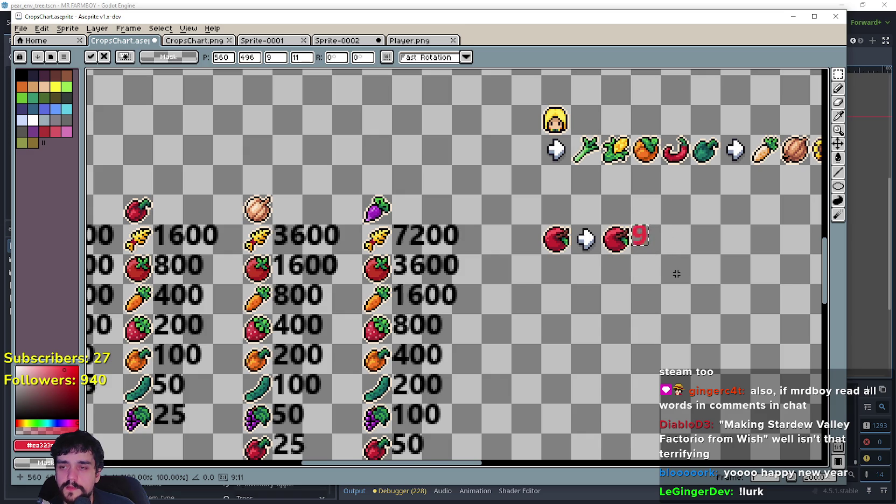
{"action": "key", "text": "ctrl+z"}
{"action": "key", "text": "ctrl+z"}
{"action": "key", "text": "ctrl+t"}
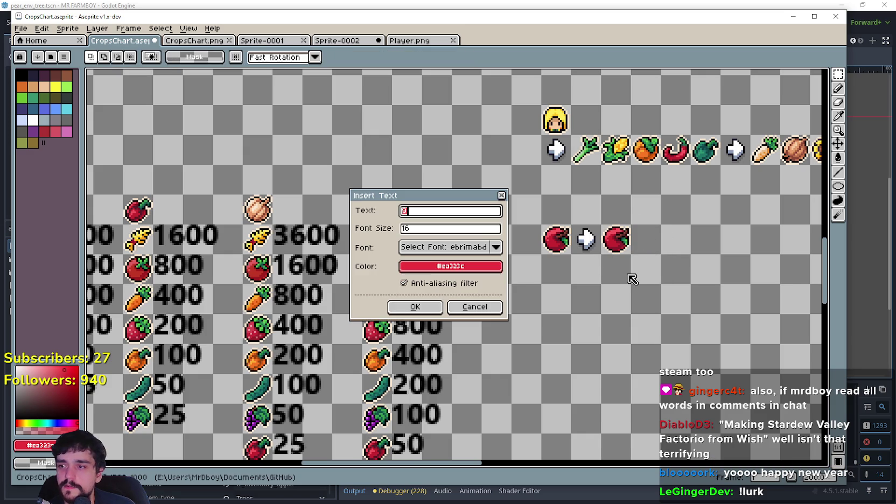
{"action": "left_click", "coordinate": [480, 266]}
{"action": "left_click", "coordinate": [408, 304]}
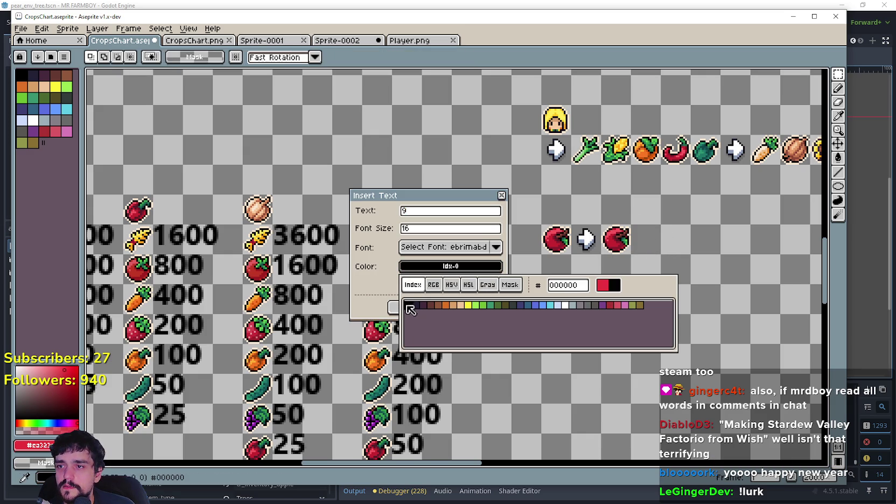
{"action": "left_click", "coordinate": [367, 291]}
{"action": "left_click", "coordinate": [425, 309]}
{"action": "left_click_drag", "start_coordinate": [473, 262], "coordinate": [644, 238]}
{"action": "key", "text": "Return"}
- Pan the chart view and bring up Calculator showing 36 × 2 = 72
{"action": "left_click_drag", "start_coordinate": [642, 293], "coordinate": [507, 244]}
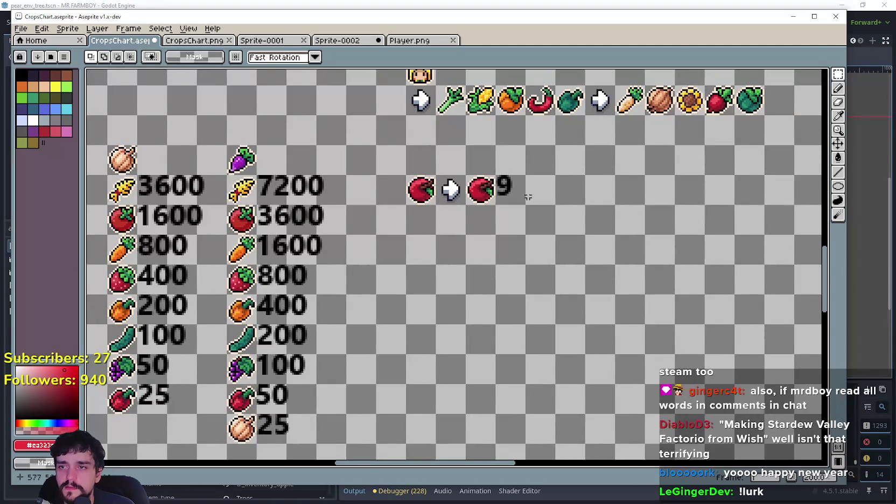
{"action": "left_click_drag", "start_coordinate": [576, 274], "coordinate": [614, 300]}
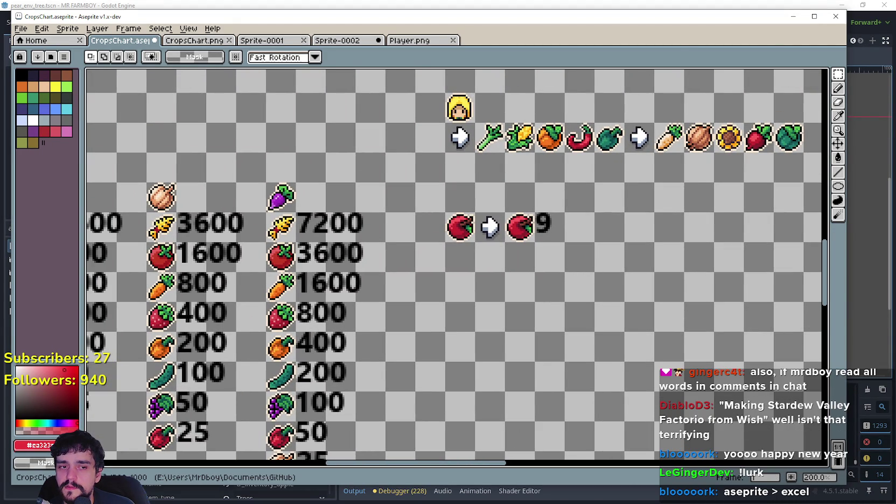
{"action": "key", "text": "XF86Calculator"}
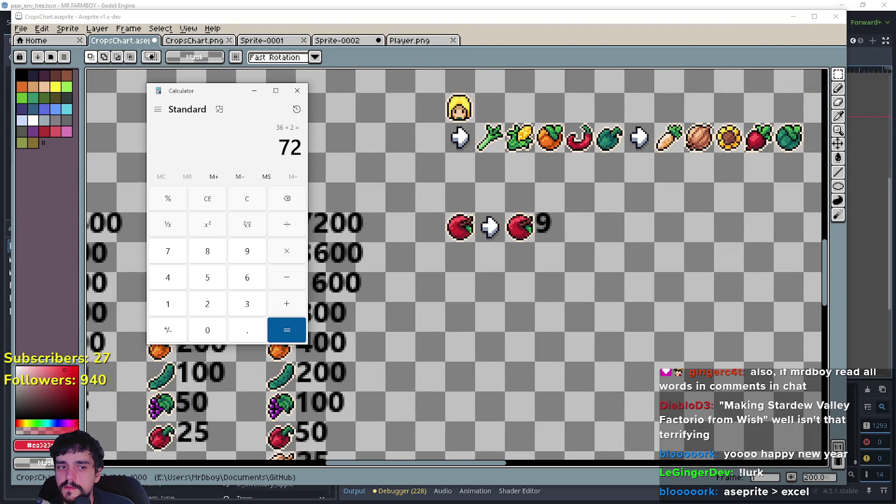
- Look up the tree's 245 sell price in the game, enter 245 in Calculator, and return to Aseprite
{"action": "mouse_move", "coordinate": [196, 93]}
{"action": "left_mouse_down"}
{"action": "mouse_move", "coordinate": [494, 138]}
{"action": "mouse_move", "coordinate": [456, 134]}
{"action": "left_mouse_up"}
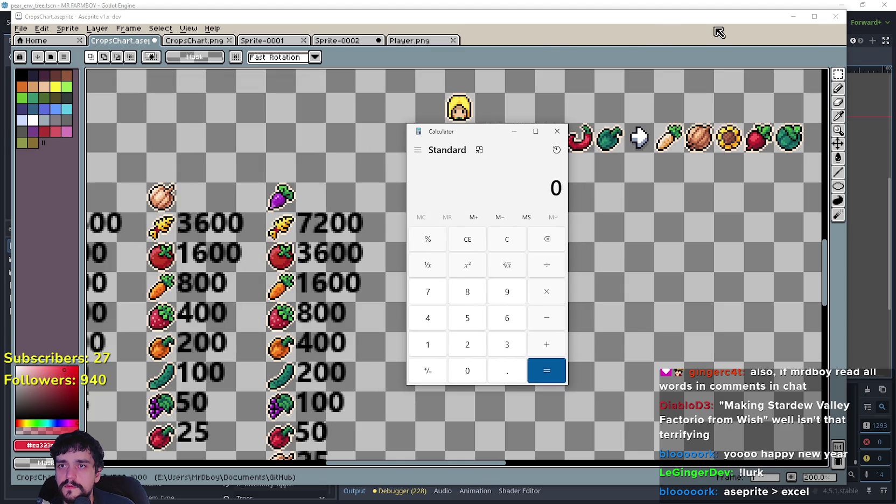
{"action": "left_click", "coordinate": [786, 19]}
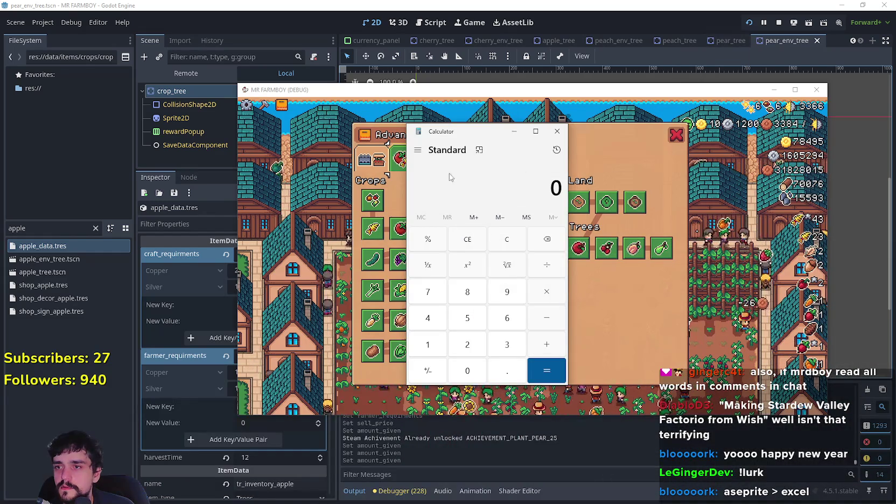
{"action": "mouse_move", "coordinate": [437, 135]}
{"action": "left_mouse_down"}
{"action": "mouse_move", "coordinate": [655, 120]}
{"action": "mouse_move", "coordinate": [662, 160]}
{"action": "mouse_move", "coordinate": [182, 96]}
{"action": "left_mouse_up"}
{"action": "mouse_move", "coordinate": [580, 249]}
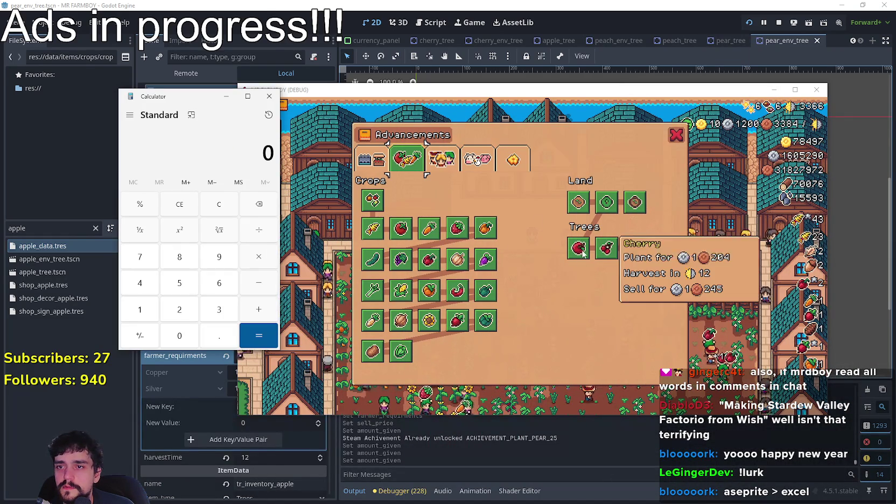
{"action": "type", "text": "245"}
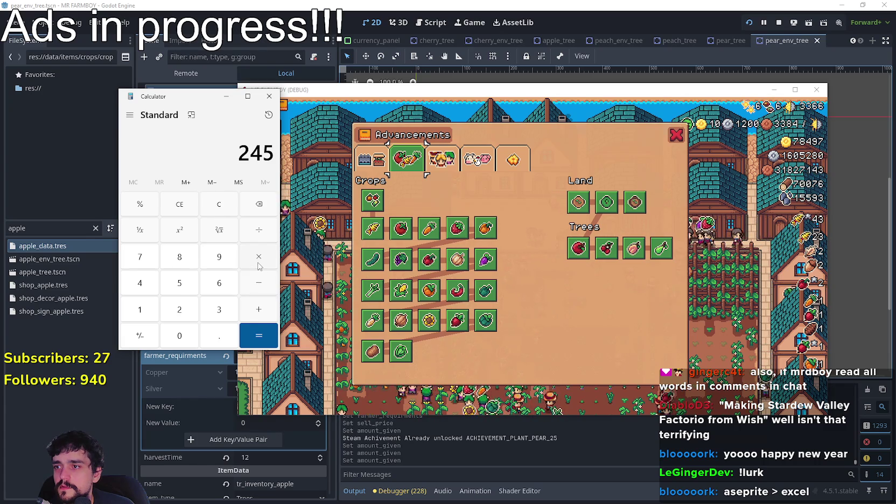
{"action": "key", "text": "alt+Tab"}
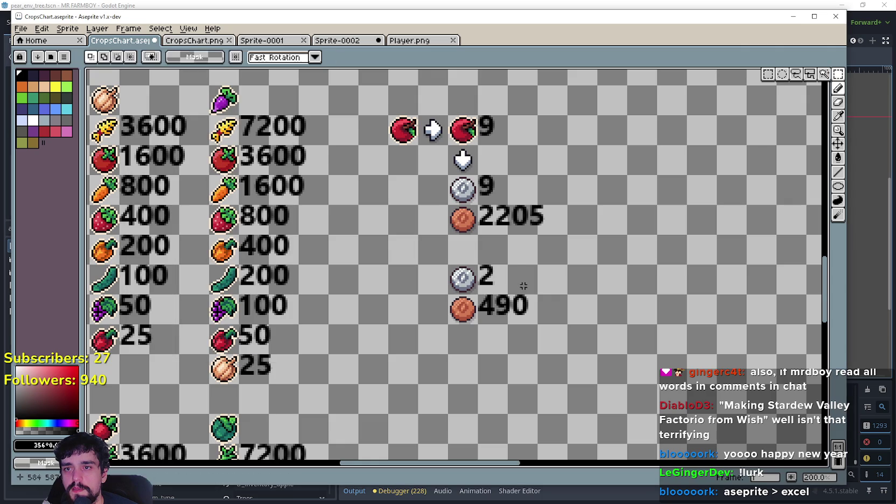
- Replace the lower silver count 2 with the text 3 beside the silver coin
{"action": "left_click_drag", "start_coordinate": [491, 274], "coordinate": [536, 305]}
{"action": "left_click_drag", "start_coordinate": [491, 274], "coordinate": [528, 285]}
{"action": "key", "text": "Delete"}
{"action": "key", "text": "ctrl+t"}
{"action": "type", "text": "3"}
{"action": "left_click", "coordinate": [415, 306]}
{"action": "mouse_move", "coordinate": [471, 265]}
{"action": "left_mouse_down"}
{"action": "mouse_move", "coordinate": [479, 280]}
{"action": "mouse_move", "coordinate": [505, 278]}
{"action": "mouse_move", "coordinate": [508, 325]}
{"action": "mouse_move", "coordinate": [540, 326]}
{"action": "left_mouse_up"}
{"action": "key", "text": "Return"}
- Delete the 490 and compute 245 × 3 = 735 in the Calculator
{"action": "key", "text": "Delete"}
{"action": "key", "text": "XF86Calculator"}
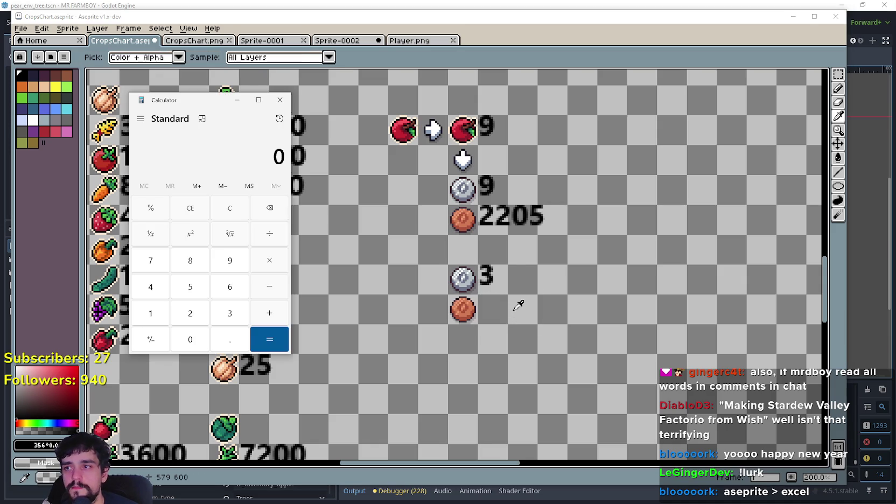
{"action": "left_click", "coordinate": [279, 118]}
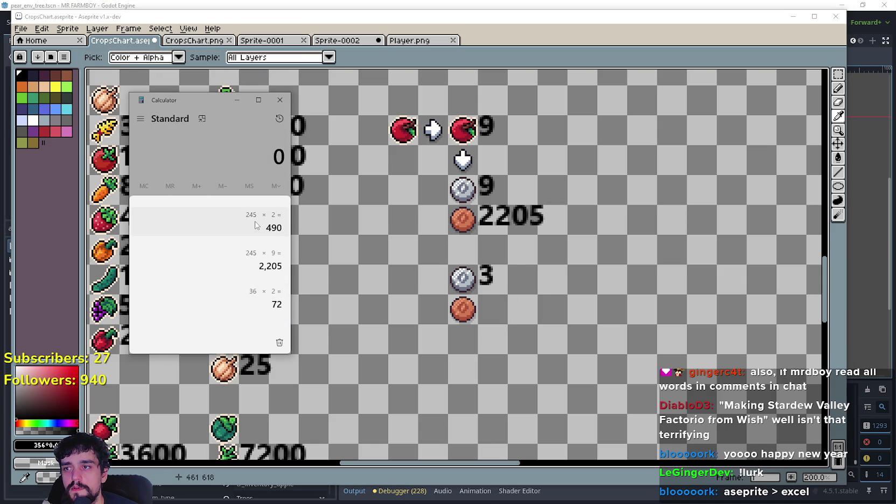
{"action": "type", "text": "245"}
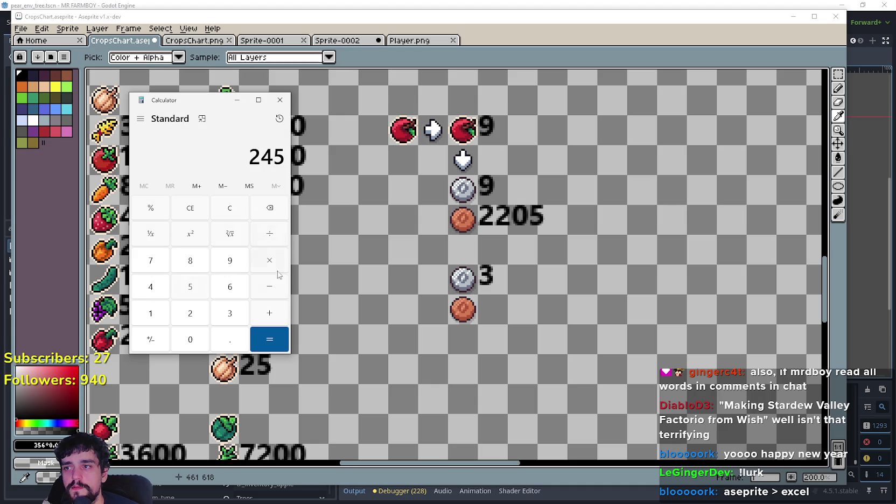
{"action": "type", "text": " × 3"}
{"action": "key", "text": "Return"}
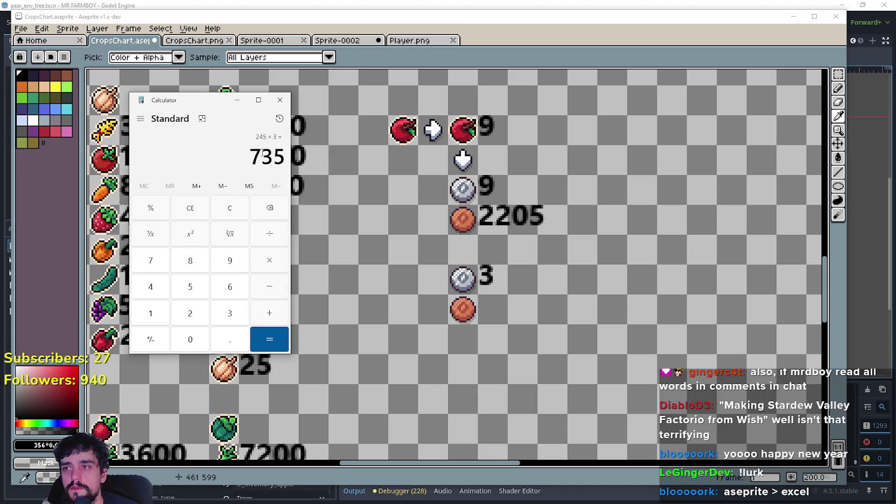
{"action": "left_click", "coordinate": [501, 308]}
- Insert the text 735 beside the lower copper coin
{"action": "key", "text": "t"}
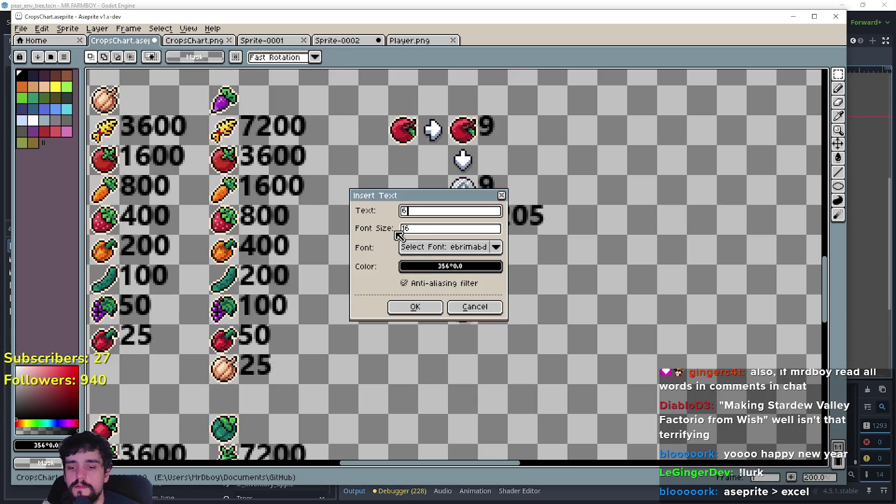
{"action": "left_click", "coordinate": [415, 307]}
{"action": "mouse_move", "coordinate": [486, 273]}
{"action": "left_mouse_down"}
{"action": "mouse_move", "coordinate": [525, 313]}
{"action": "mouse_move", "coordinate": [470, 230]}
{"action": "mouse_move", "coordinate": [460, 263]}
{"action": "mouse_move", "coordinate": [517, 285]}
{"action": "mouse_move", "coordinate": [518, 260]}
{"action": "mouse_move", "coordinate": [544, 292]}
{"action": "left_mouse_up"}
{"action": "scroll", "coordinate": [525, 312], "scroll_direction": "down", "scroll_amount": 1}
{"action": "scroll", "coordinate": [517, 330], "scroll_direction": "up", "scroll_amount": 1}
- Compute 9 − 3 = 6 in the Calculator and reposition its window
{"action": "key", "text": "alt+Tab"}
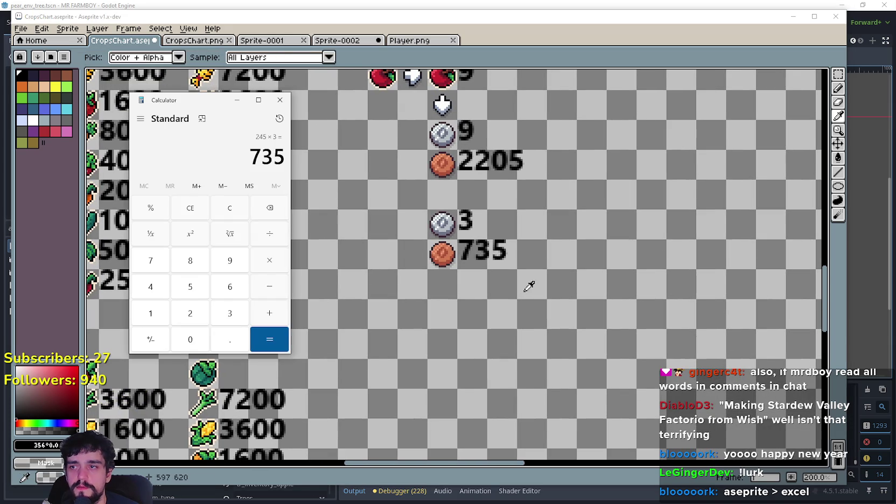
{"action": "left_click", "coordinate": [226, 211]}
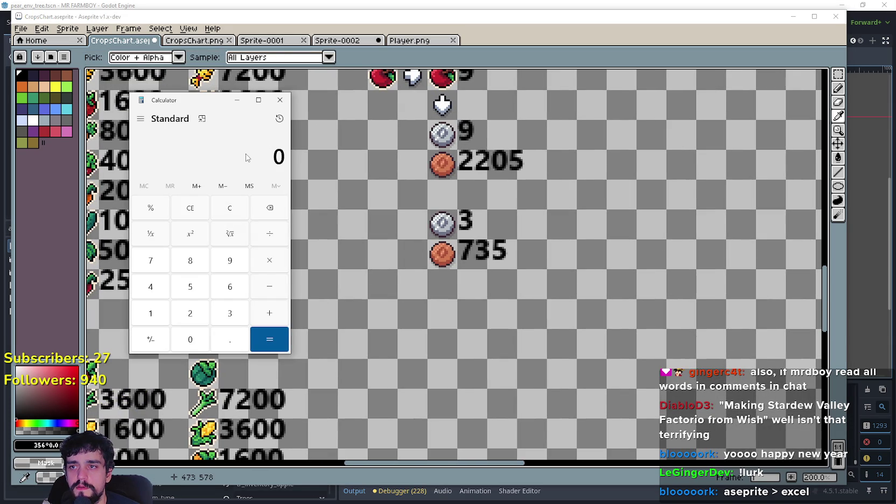
{"action": "type", "text": "9 - "}
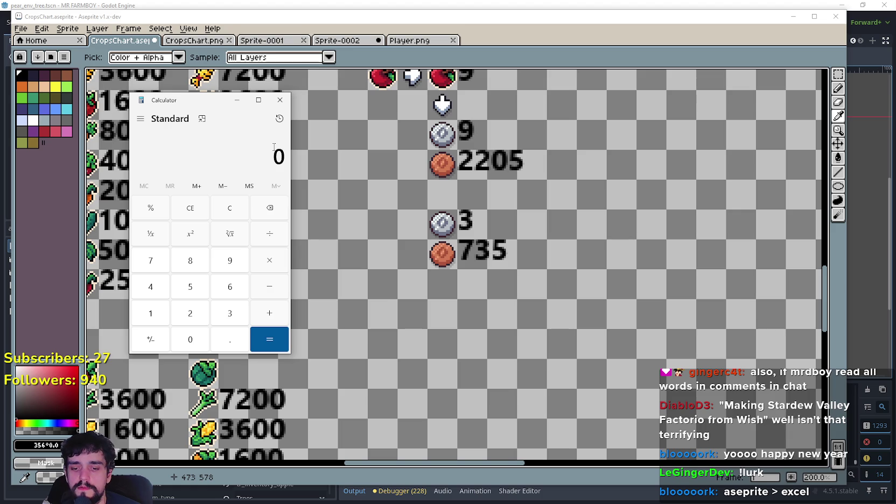
{"action": "type", "text": "3"}
{"action": "key", "text": "Return"}
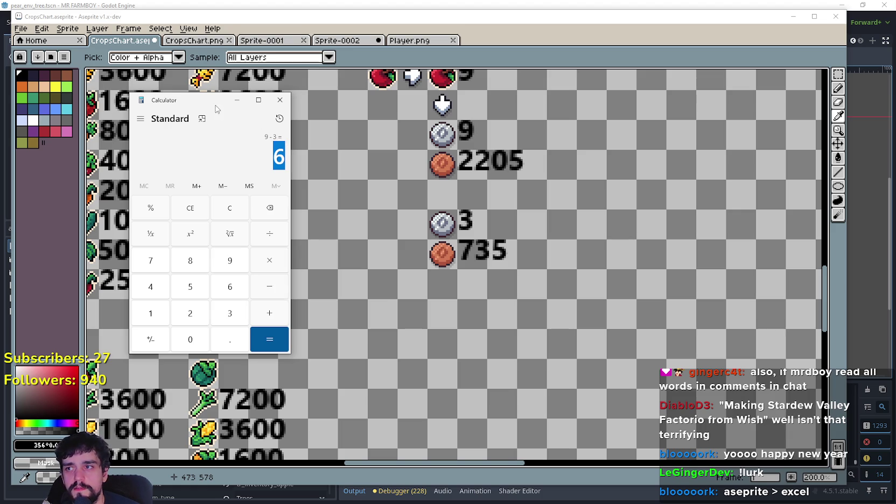
{"action": "mouse_move", "coordinate": [201, 102]}
{"action": "left_mouse_down"}
{"action": "mouse_move", "coordinate": [334, 120]}
{"action": "mouse_move", "coordinate": [252, 119]}
{"action": "left_mouse_up"}
- Shift the apple annotation column right and copy the silver and copper coins leftward
{"action": "scroll", "coordinate": [587, 332], "scroll_direction": "down", "scroll_amount": 1}
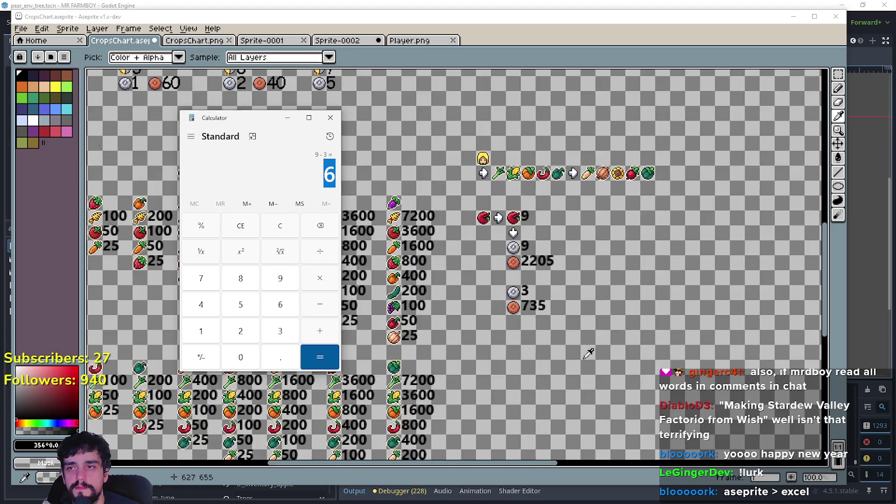
{"action": "scroll", "coordinate": [660, 294], "scroll_direction": "up", "scroll_amount": 1}
{"action": "left_click", "coordinate": [586, 225]}
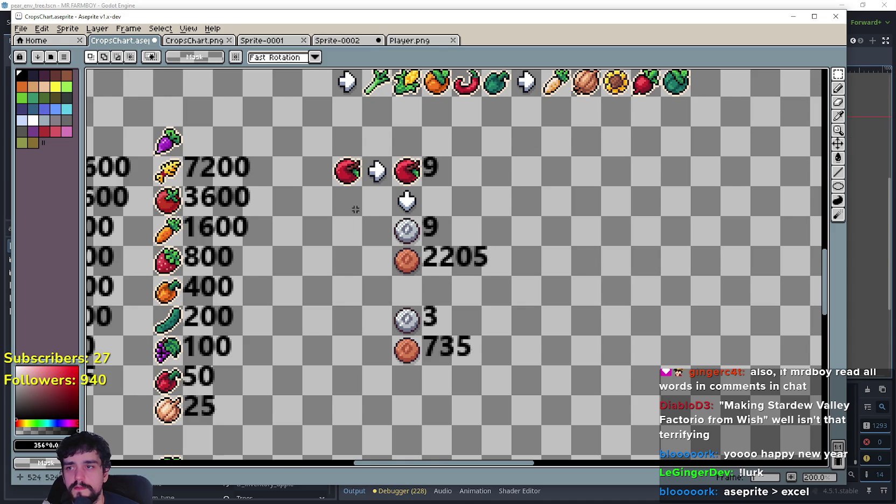
{"action": "mouse_move", "coordinate": [362, 157]}
{"action": "left_mouse_down"}
{"action": "mouse_move", "coordinate": [420, 212]}
{"action": "mouse_move", "coordinate": [484, 364]}
{"action": "left_mouse_up"}
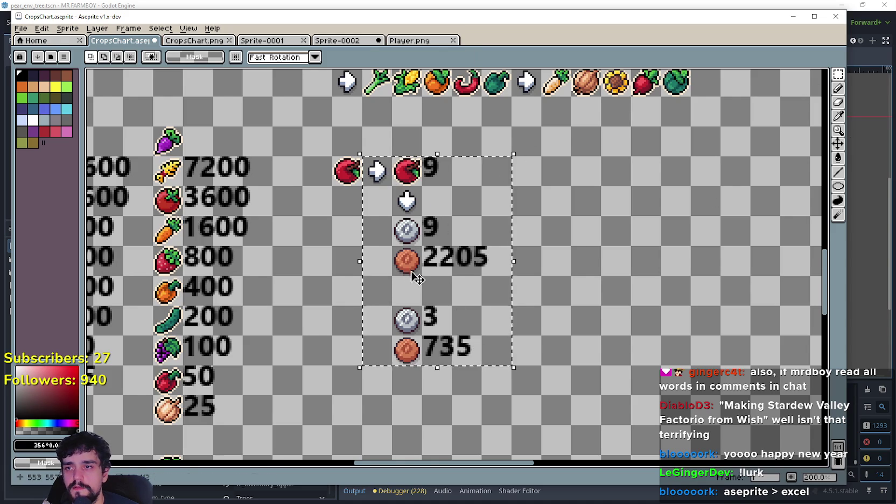
{"action": "left_click_drag", "start_coordinate": [430, 280], "coordinate": [490, 280]}
{"action": "left_click", "coordinate": [314, 286]}
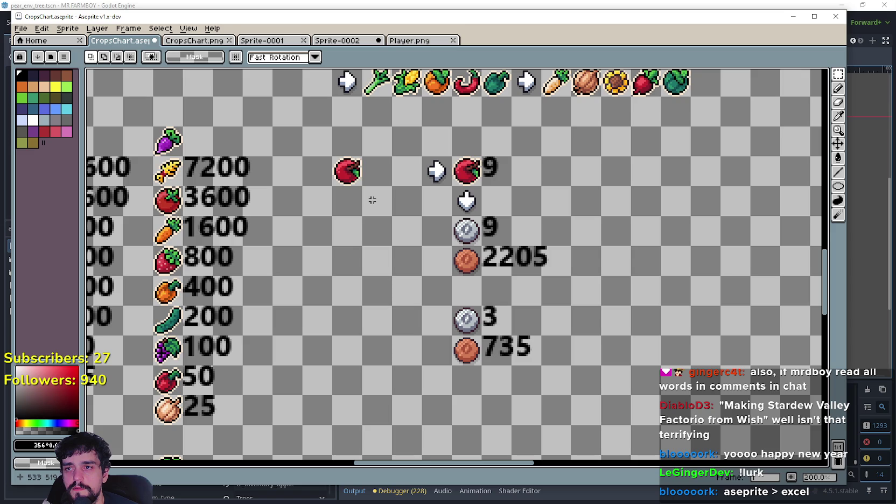
{"action": "mouse_move", "coordinate": [451, 215]}
{"action": "left_mouse_down"}
{"action": "mouse_move", "coordinate": [482, 247]}
{"action": "mouse_move", "coordinate": [483, 276]}
{"action": "mouse_move", "coordinate": [469, 258]}
{"action": "mouse_move", "coordinate": [348, 234]}
{"action": "left_mouse_up"}
{"action": "key", "text": "Return"}
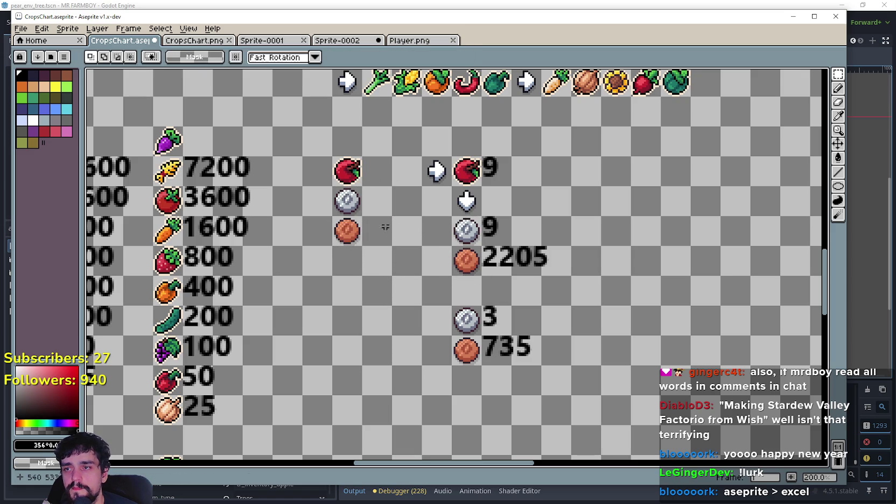
- Insert the text 6 beside the copied silver coin
{"action": "key", "text": "ctrl+t"}
{"action": "left_click", "coordinate": [411, 306]}
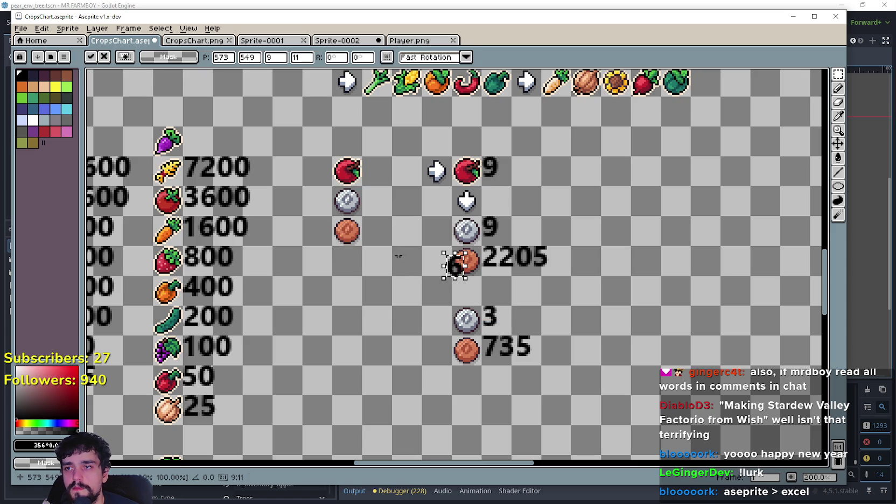
{"action": "mouse_move", "coordinate": [462, 279]}
{"action": "left_mouse_down"}
{"action": "mouse_move", "coordinate": [397, 249]}
{"action": "mouse_move", "coordinate": [377, 213]}
{"action": "left_mouse_up"}
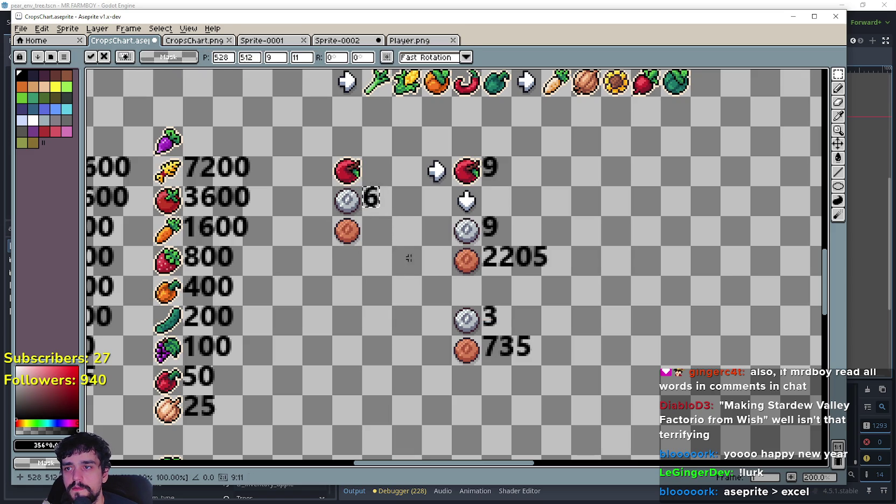
{"action": "left_click", "coordinate": [402, 265]}
- Check the apple crop data in Godot, then return to the Aseprite chart
{"action": "key", "text": "alt+Tab"}
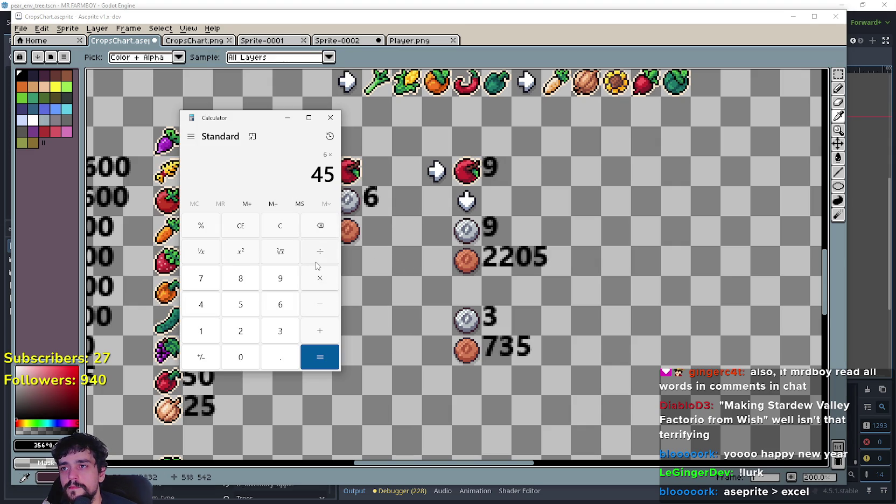
{"action": "key", "text": "minus"}
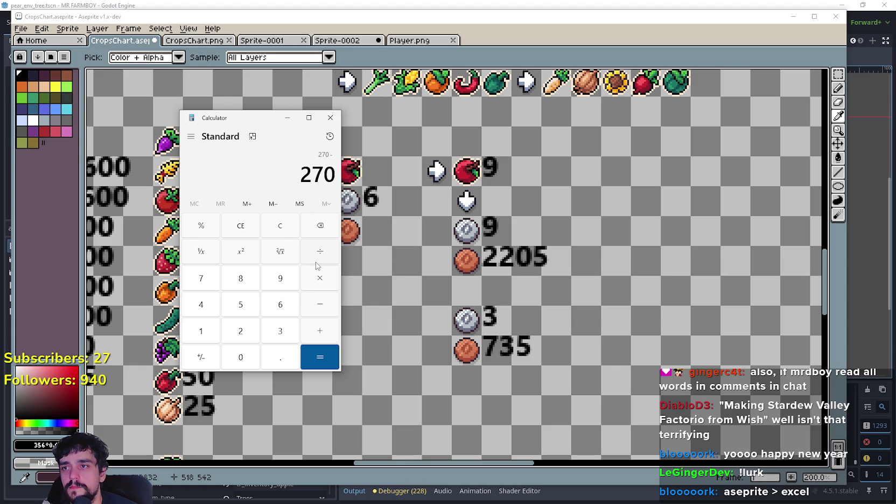
{"action": "key", "text": "alt+Tab"}
{"action": "left_click", "coordinate": [795, 4]}
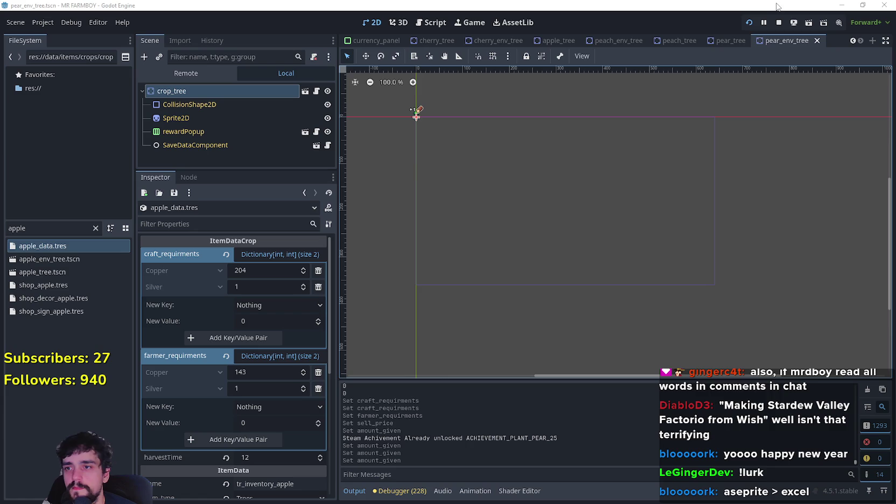
{"action": "scroll", "coordinate": [266, 323], "scroll_direction": "down", "scroll_amount": 5}
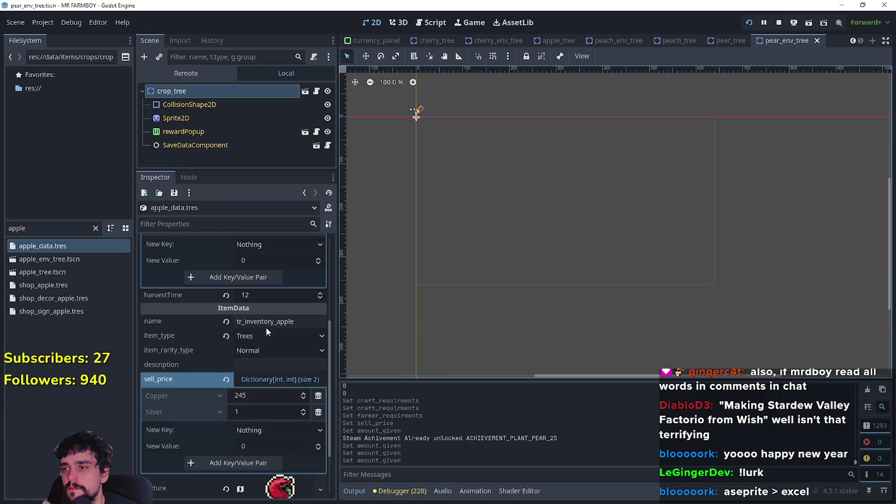
{"action": "key", "text": "alt+Tab"}
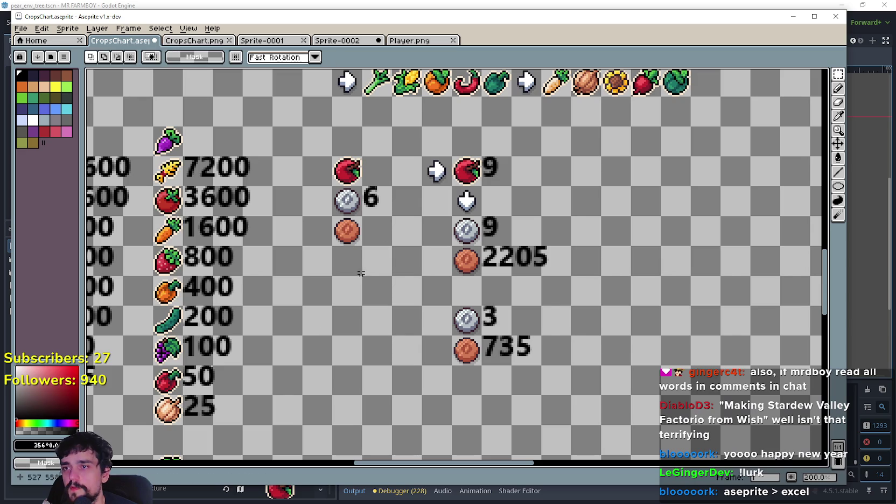
- Compute 245 × 6 in the Calculator for the copper cost
{"action": "left_click", "coordinate": [426, 250]}
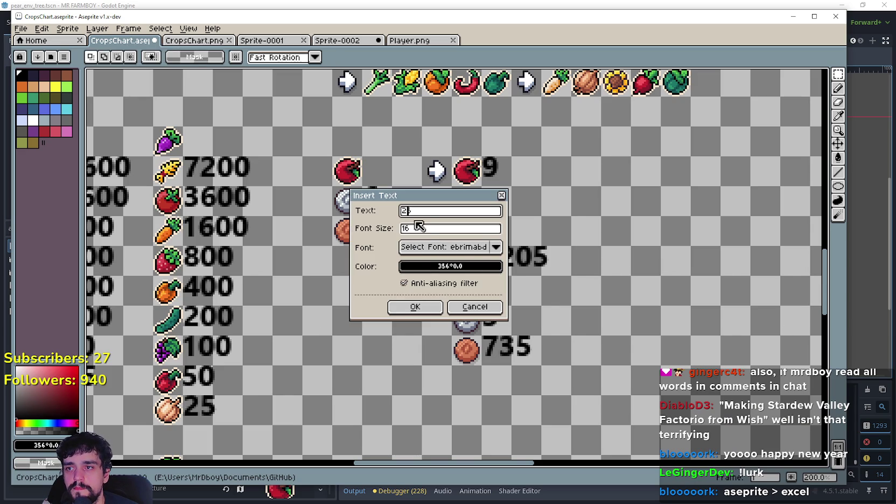
{"action": "key", "text": "alt+Tab"}
{"action": "left_click", "coordinate": [271, 226]}
{"action": "type", "text": "245"}
{"action": "left_click", "coordinate": [323, 278]}
{"action": "type", "text": "6"}
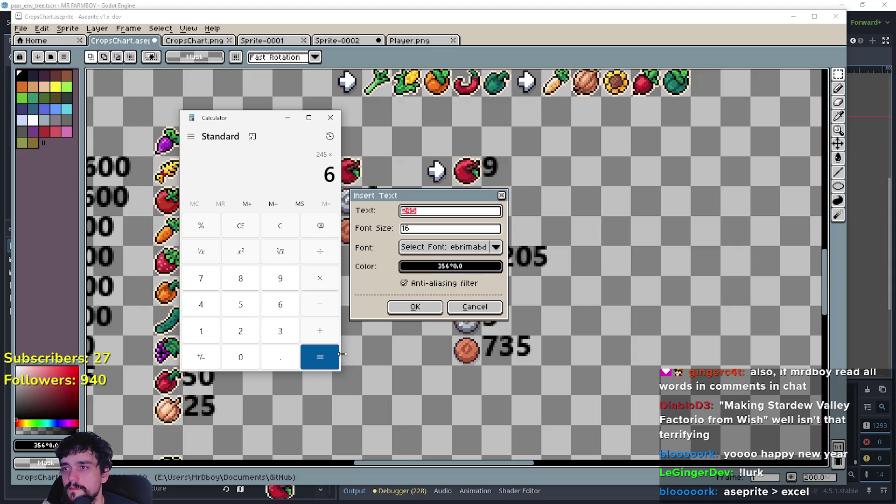
{"action": "left_click", "coordinate": [323, 357]}
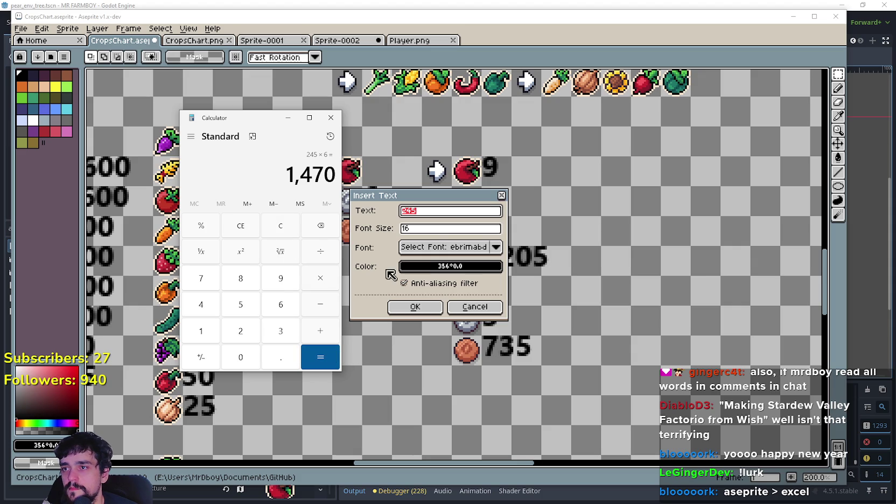
- Insert the text 1470 beside the copper coin
{"action": "left_click", "coordinate": [429, 212]}
{"action": "key", "text": "ctrl+a"}
{"action": "key", "text": "BackSpace"}
{"action": "type", "text": "1470"}
{"action": "left_click", "coordinate": [412, 307]}
{"action": "left_click_drag", "start_coordinate": [447, 268], "coordinate": [400, 239]}
{"action": "key", "text": "Return"}
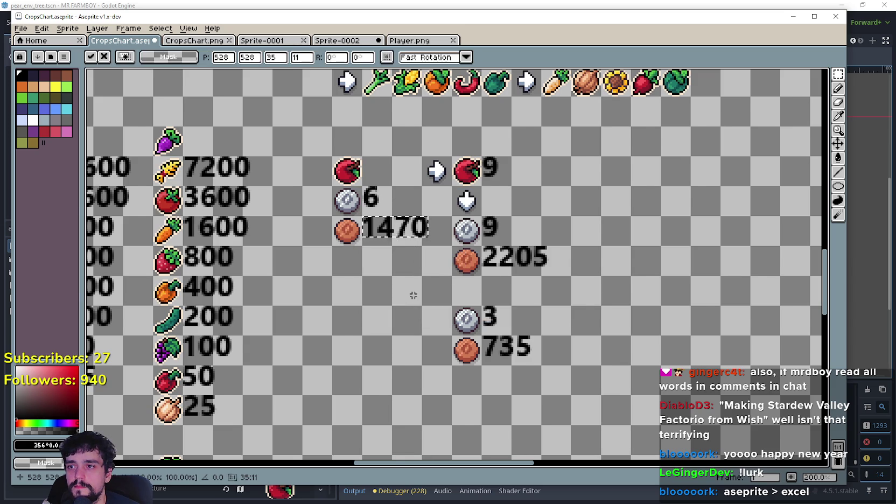
{"action": "scroll", "coordinate": [393, 281], "scroll_direction": "down", "scroll_amount": 1}
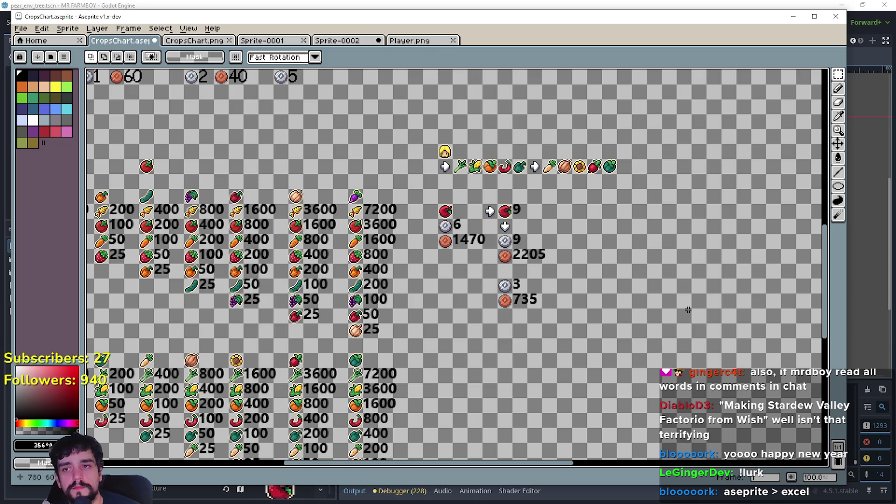
- Shift the 3 and 735 values down and add a Profit heading above them
{"action": "left_click_drag", "start_coordinate": [498, 264], "coordinate": [562, 323]}
{"action": "left_click", "coordinate": [562, 323]}
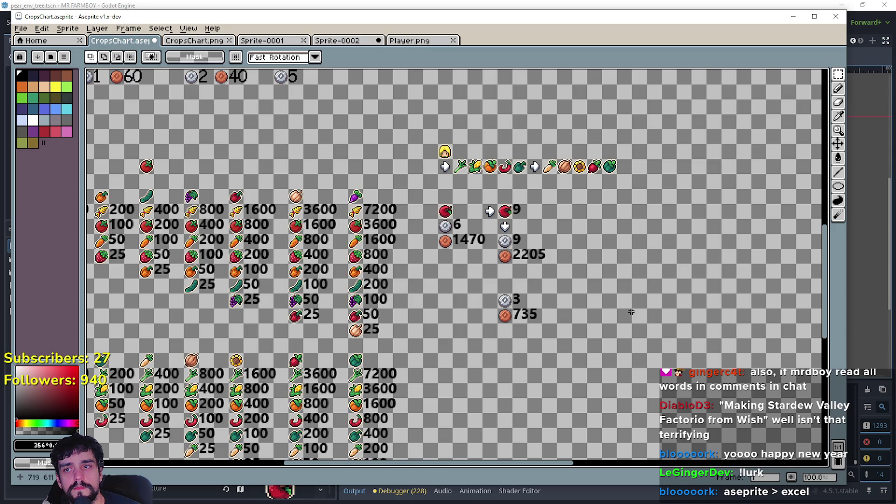
{"action": "left_click", "coordinate": [536, 285]}
{"action": "type", "text": "Profi"}
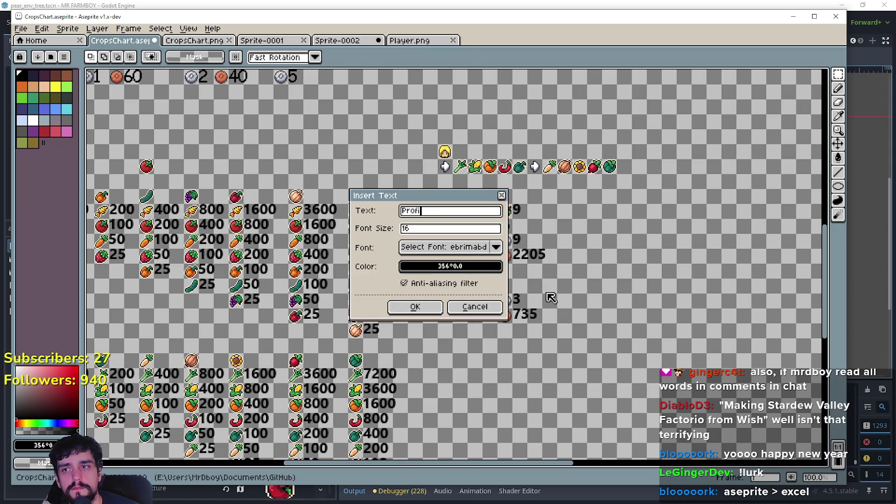
{"action": "type", "text": "t"}
{"action": "key", "text": "Return"}
{"action": "left_click_drag", "start_coordinate": [469, 270], "coordinate": [542, 290]}
{"action": "left_click", "coordinate": [482, 272]}
- Add an 'Initial Plant Cost' heading above the cost column
{"action": "left_click", "coordinate": [471, 222]}
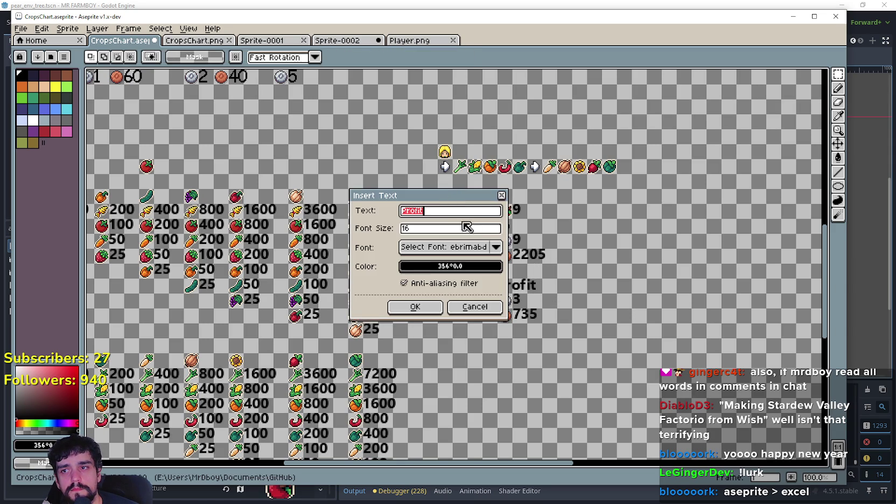
{"action": "type", "text": "Initial Plant Cost"}
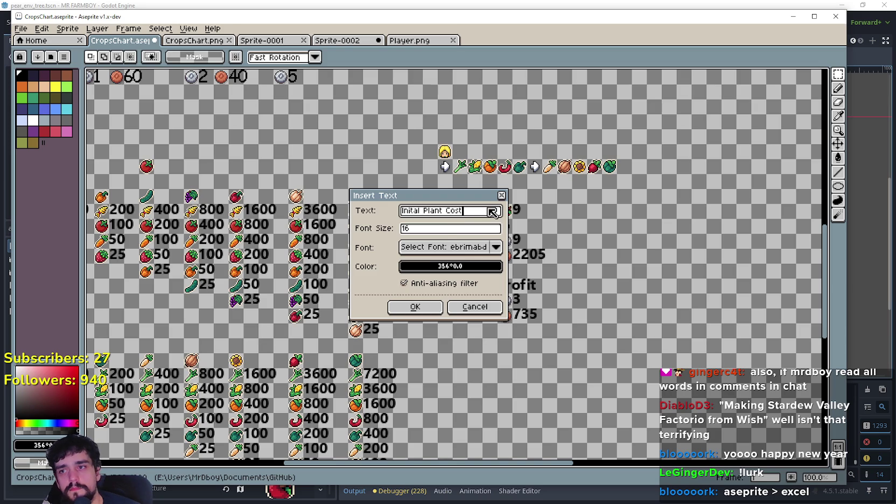
{"action": "left_click", "coordinate": [415, 306]}
{"action": "mouse_move", "coordinate": [471, 267]}
{"action": "left_mouse_down"}
{"action": "mouse_move", "coordinate": [499, 198]}
{"action": "mouse_move", "coordinate": [480, 198]}
{"action": "mouse_move", "coordinate": [513, 199]}
{"action": "left_mouse_up"}
{"action": "left_click", "coordinate": [607, 380]}
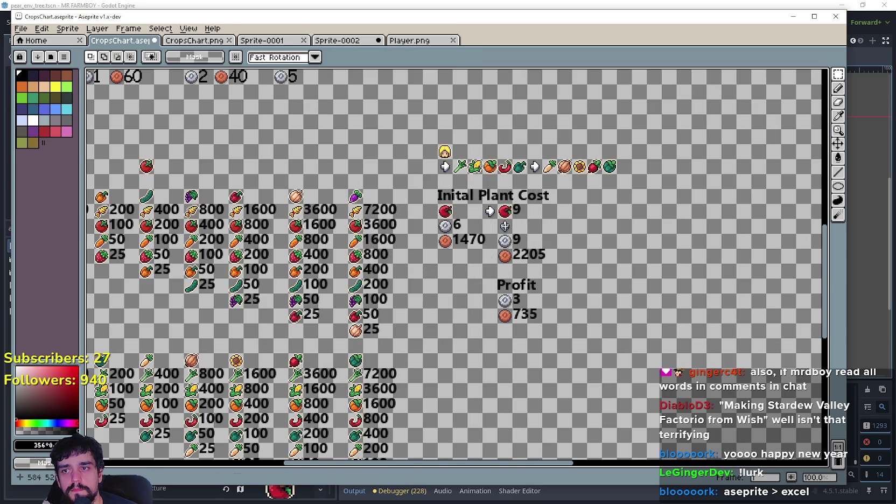
- Move the harvest and profit value block further right
{"action": "mouse_move", "coordinate": [480, 202]}
{"action": "left_mouse_down"}
{"action": "mouse_move", "coordinate": [572, 297]}
{"action": "mouse_move", "coordinate": [574, 325]}
{"action": "left_mouse_up"}
{"action": "mouse_move", "coordinate": [520, 276]}
{"action": "left_mouse_down"}
{"action": "mouse_move", "coordinate": [606, 276]}
{"action": "mouse_move", "coordinate": [595, 279]}
{"action": "left_mouse_up"}
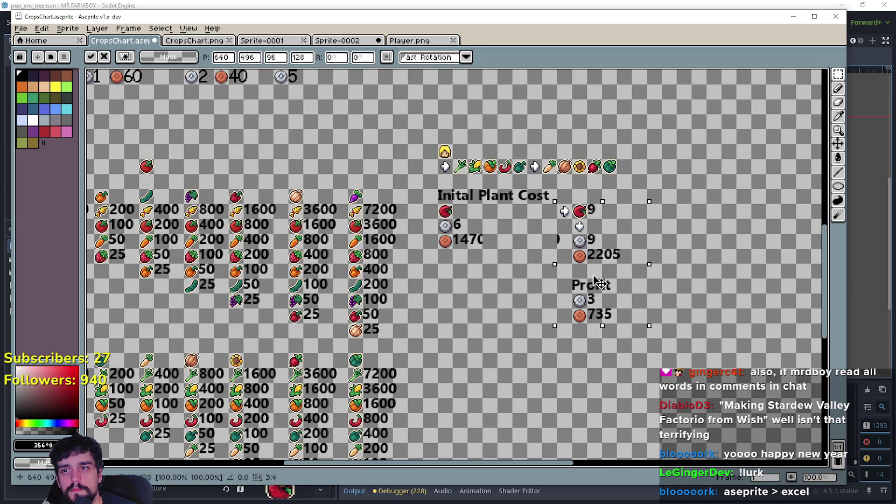
{"action": "left_click", "coordinate": [512, 271]}
{"action": "scroll", "coordinate": [545, 247], "scroll_direction": "up", "scroll_amount": 1}
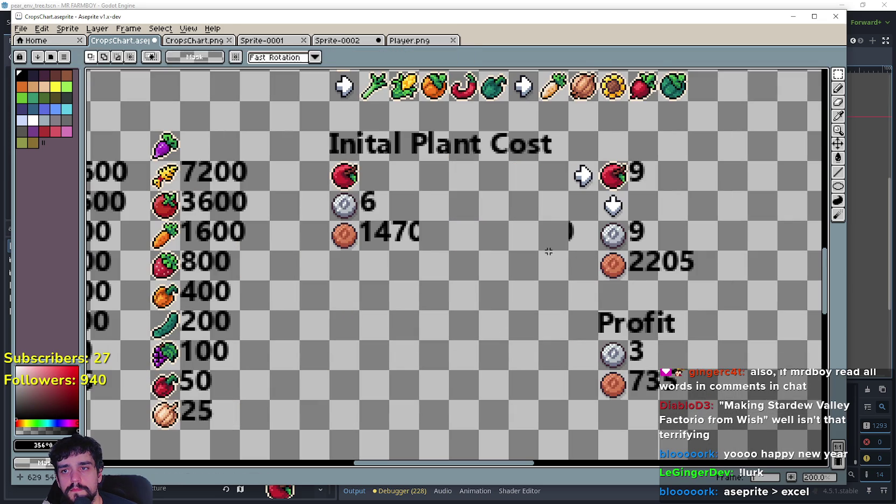
{"action": "scroll", "coordinate": [509, 264], "scroll_direction": "down", "scroll_amount": 1}
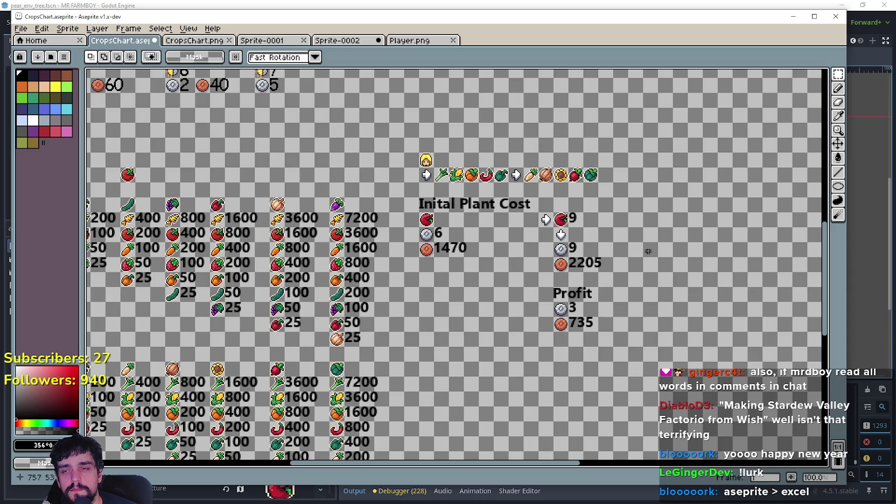
- Add a Harvest heading above the right-hand column, correcting the misspelling
{"action": "left_click", "coordinate": [590, 204]}
{"action": "type", "text": "Harbve"}
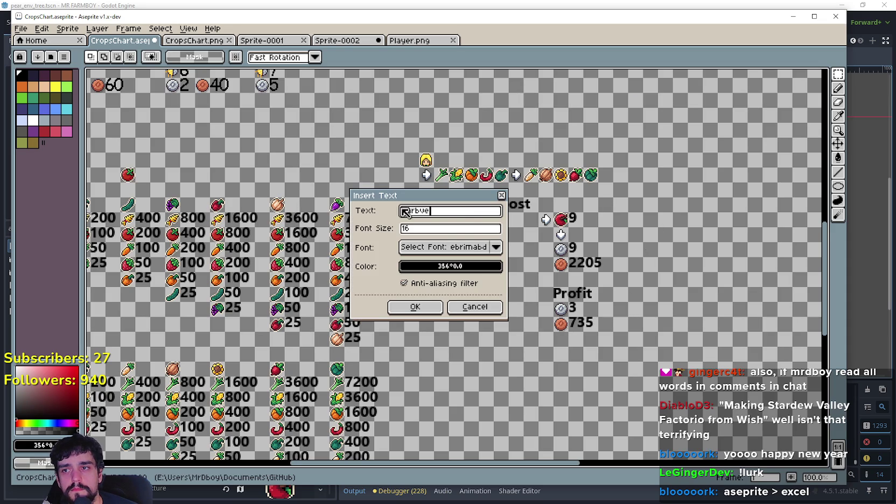
{"action": "double_click", "coordinate": [455, 211]}
{"action": "type", "text": "Harb"}
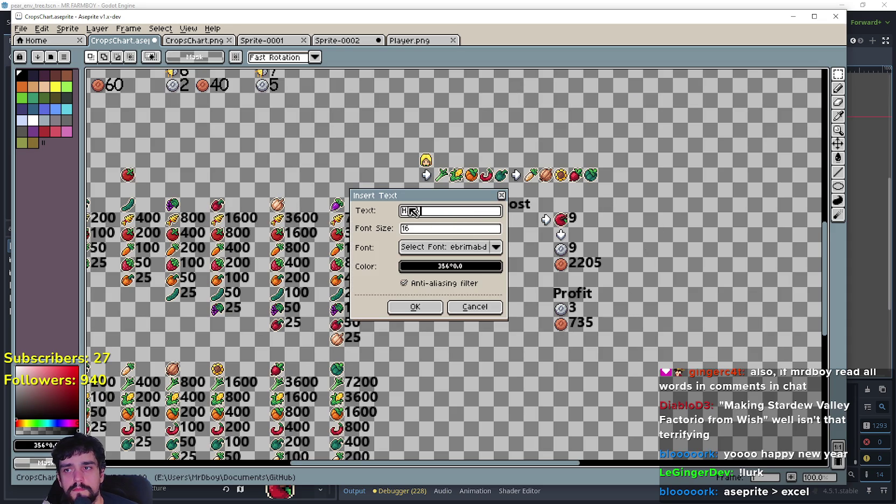
{"action": "key", "text": "BackSpace"}
{"action": "type", "text": "vest"}
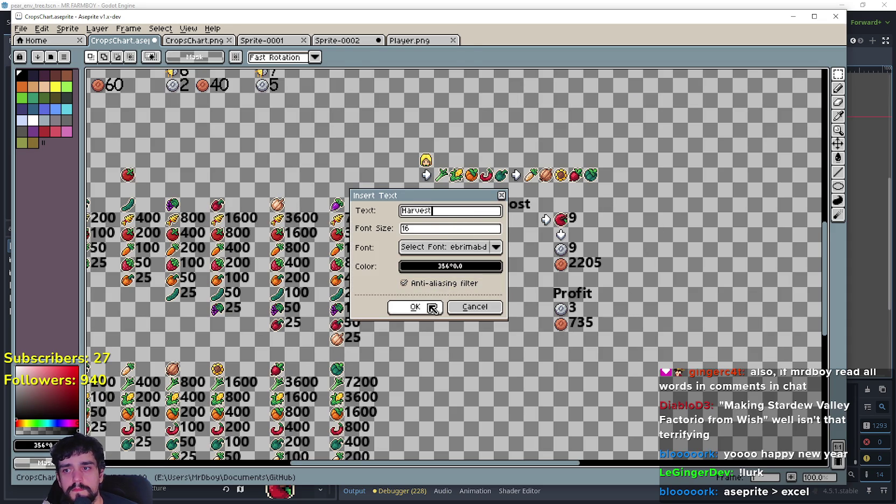
{"action": "left_click", "coordinate": [413, 307]}
{"action": "mouse_move", "coordinate": [463, 270]}
{"action": "left_mouse_down"}
{"action": "mouse_move", "coordinate": [633, 248]}
{"action": "mouse_move", "coordinate": [605, 207]}
{"action": "mouse_move", "coordinate": [588, 208]}
{"action": "left_mouse_up"}
{"action": "key", "text": "Return"}
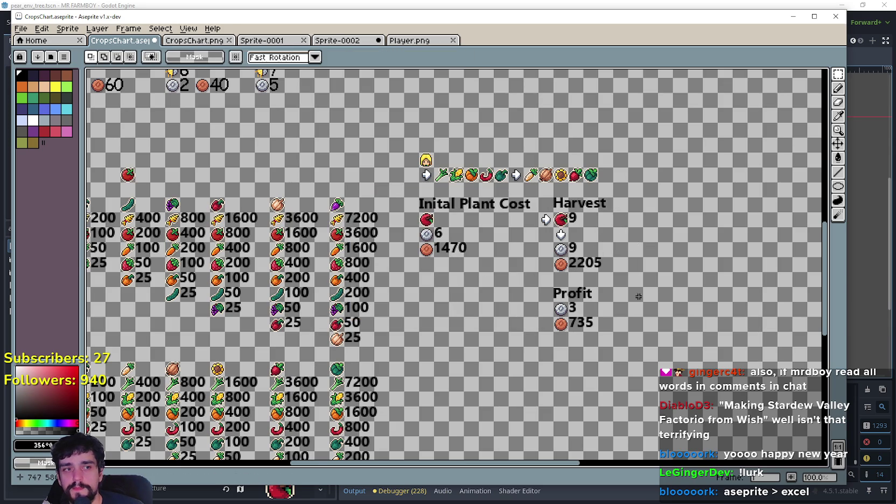
{"action": "left_click_drag", "start_coordinate": [644, 286], "coordinate": [638, 280]}
{"action": "scroll", "coordinate": [641, 277], "scroll_direction": "up", "scroll_amount": 1}
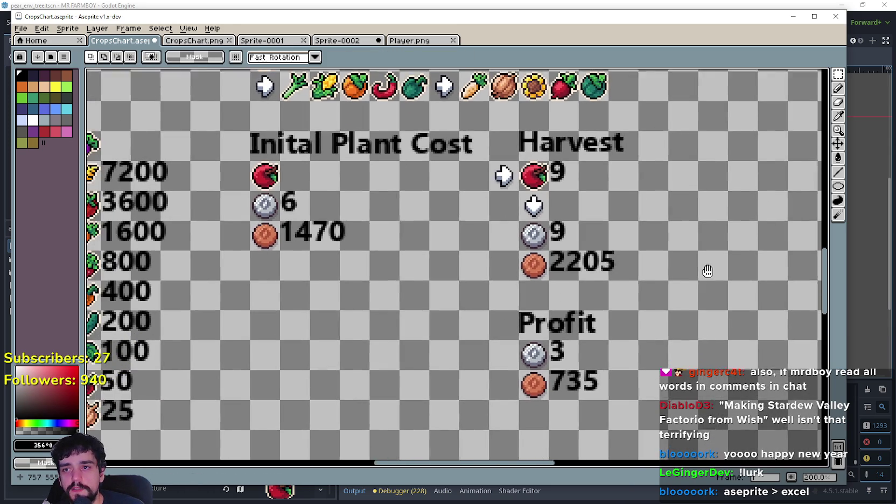
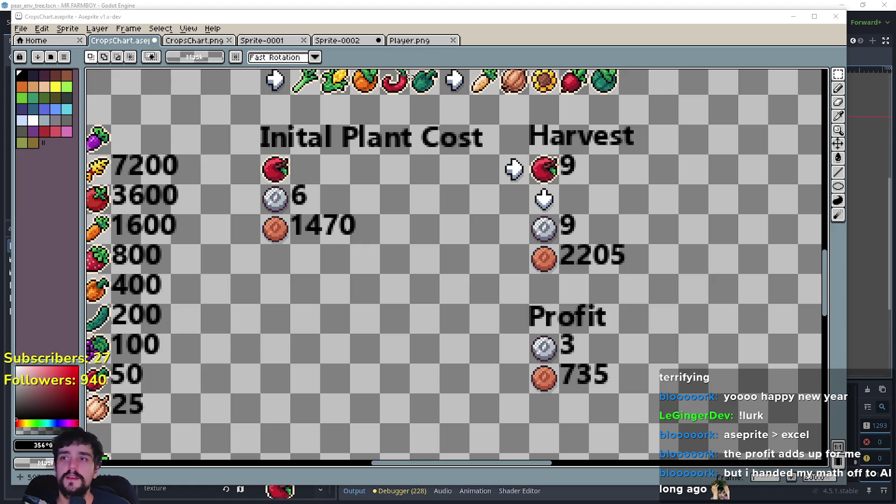
- Hide the crop cost chart, close Calculator, and return to apple_data's craft and farmer requirements
{"action": "key", "text": "super+Down"}
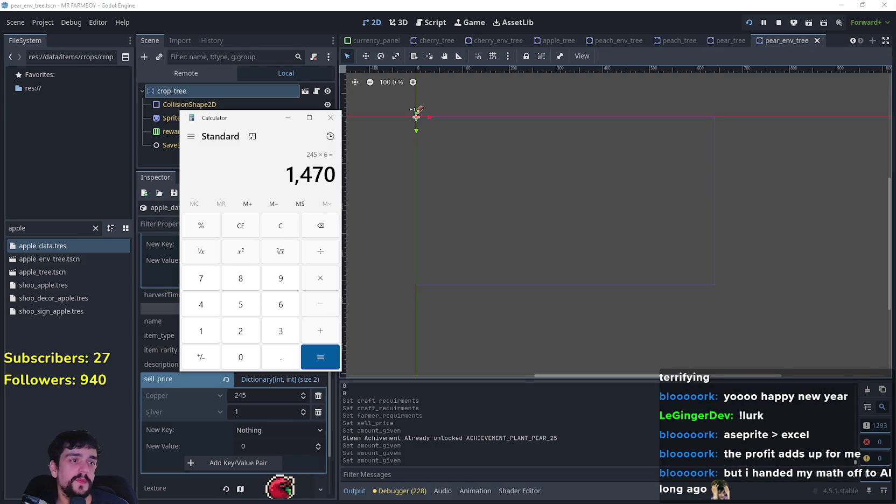
{"action": "left_click", "coordinate": [330, 118]}
{"action": "scroll", "coordinate": [255, 286], "scroll_direction": "up", "scroll_amount": 3}
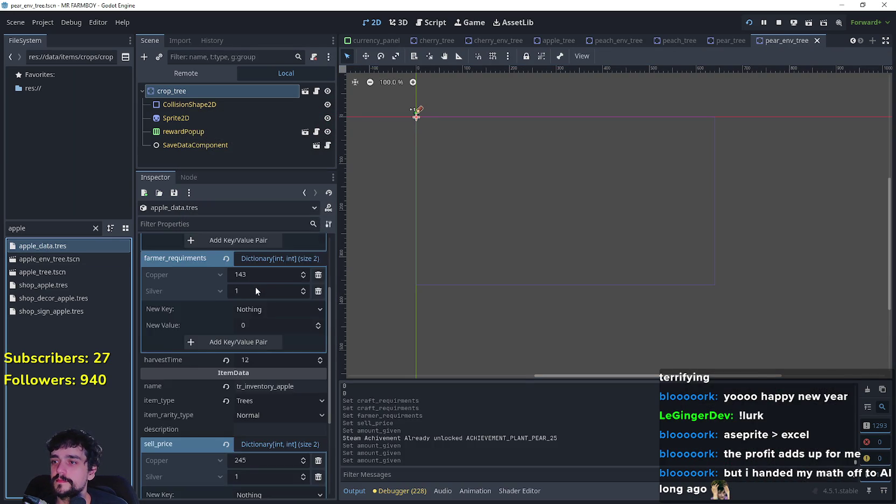
{"action": "scroll", "coordinate": [266, 298], "scroll_direction": "up", "scroll_amount": 2}
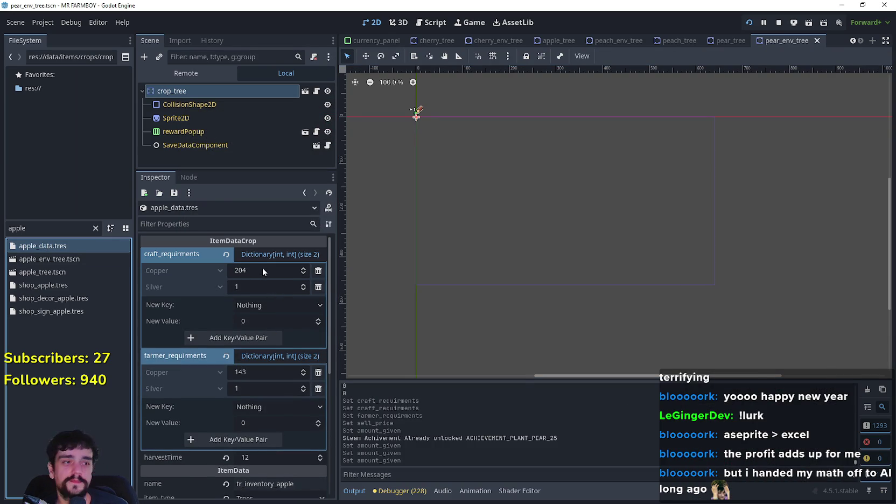
{"action": "scroll", "coordinate": [287, 459], "scroll_direction": "down", "scroll_amount": 7}
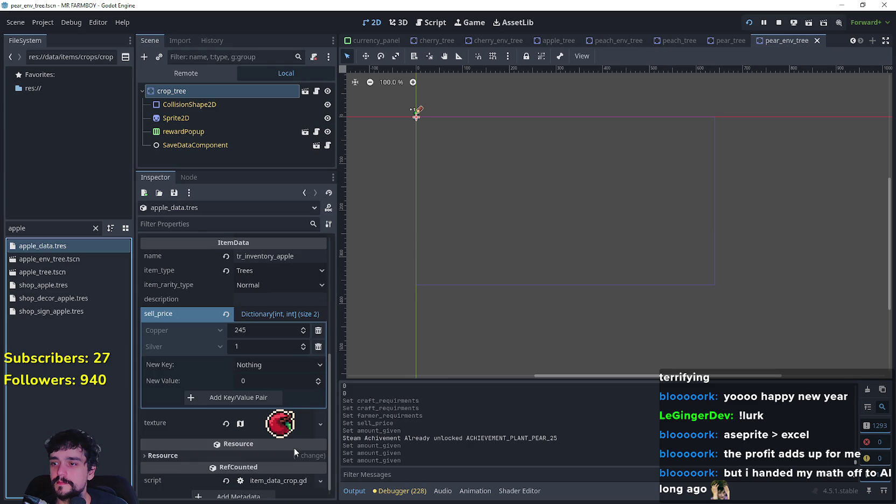
{"action": "scroll", "coordinate": [294, 438], "scroll_direction": "up", "scroll_amount": 3}
{"action": "scroll", "coordinate": [292, 427], "scroll_direction": "up", "scroll_amount": 4}
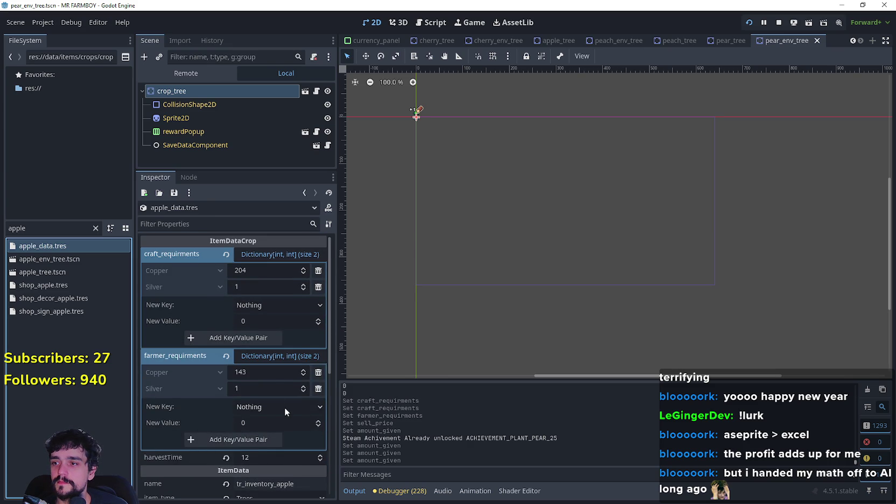
{"action": "left_click", "coordinate": [251, 268]}
{"action": "type", "text": "6"}
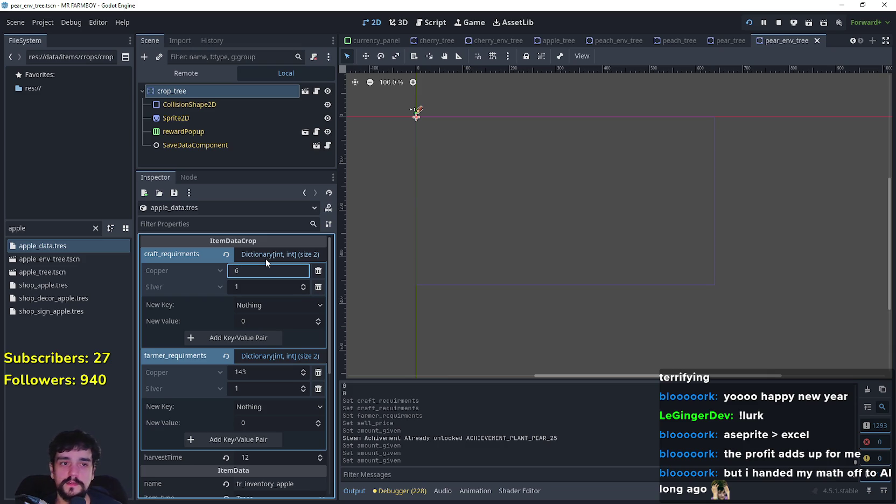
- Set the apple's craft Silver to 1470, farmer Silver to 6, and farmer Copper to 1029 (1470*0.7)
{"action": "left_click", "coordinate": [257, 286]}
{"action": "type", "text": "1470"}
{"action": "key", "text": "Return"}
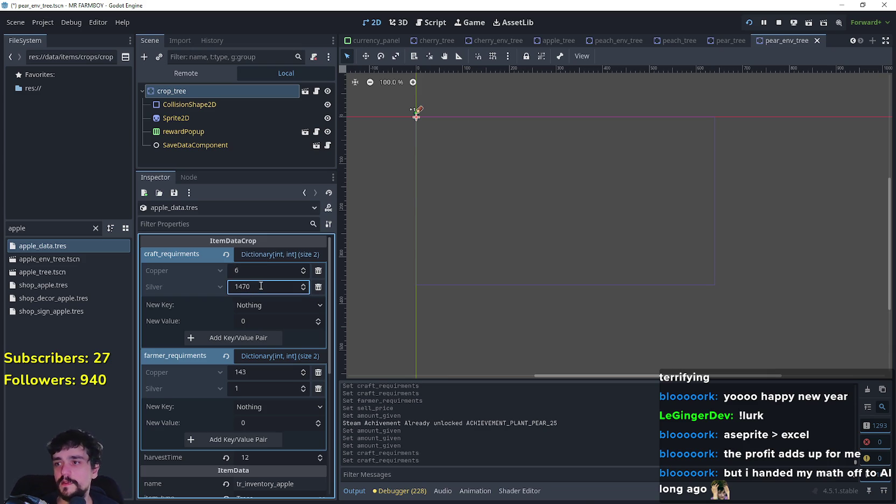
{"action": "left_click", "coordinate": [257, 388]}
{"action": "type", "text": "6"}
{"action": "key", "text": "Return"}
{"action": "left_click", "coordinate": [257, 372]}
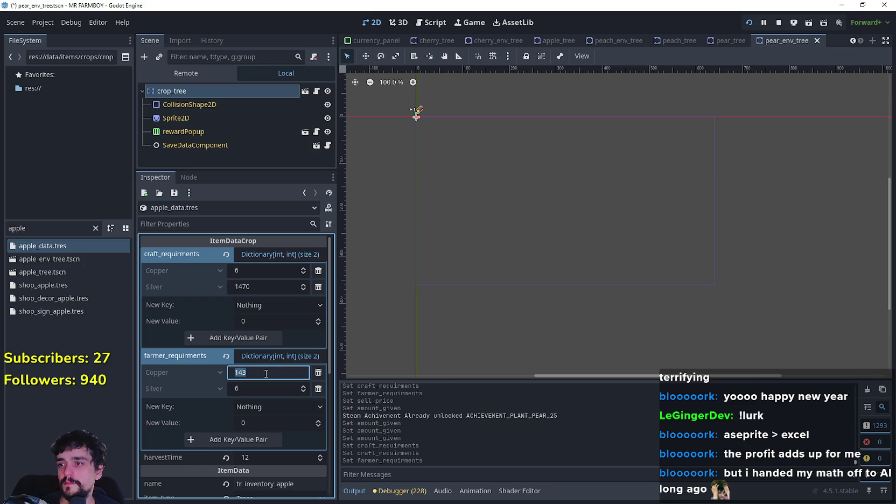
{"action": "type", "text": "1470*"}
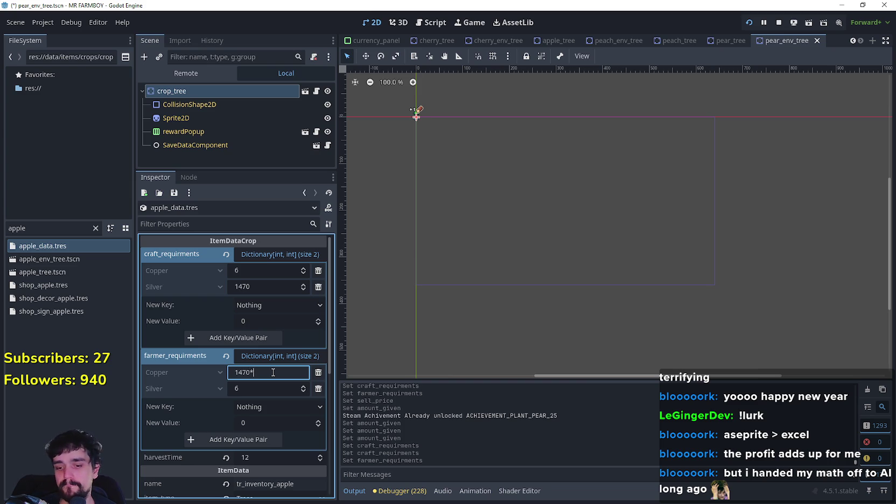
{"action": "type", "text": "0.7"}
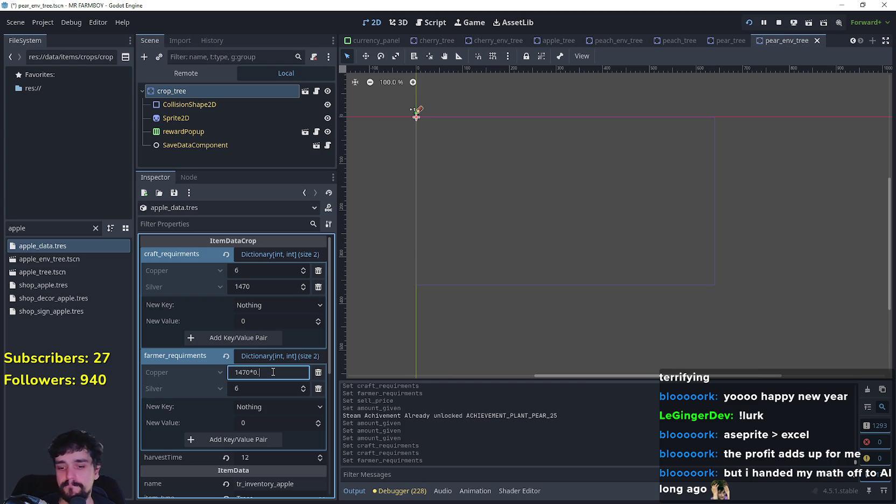
{"action": "key", "text": "Return"}
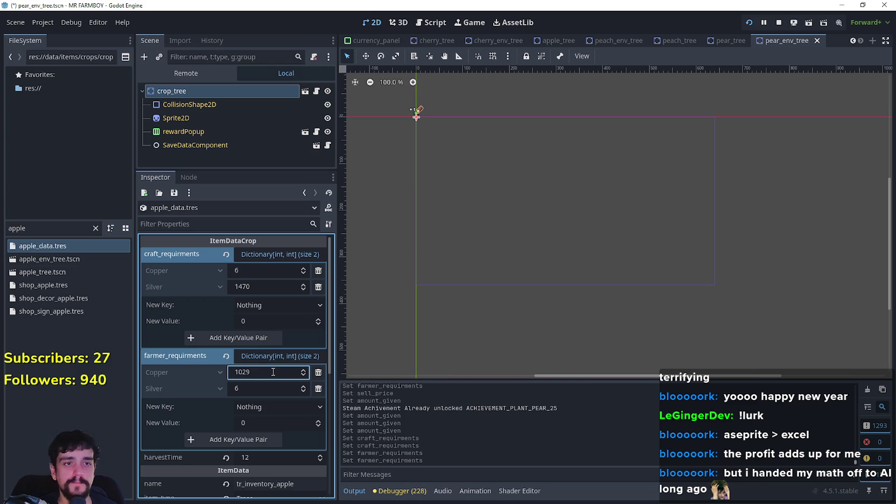
- Copy the apple's craft_requirments value and save apple_data.tres
{"action": "scroll", "coordinate": [221, 384], "scroll_direction": "down", "scroll_amount": 2}
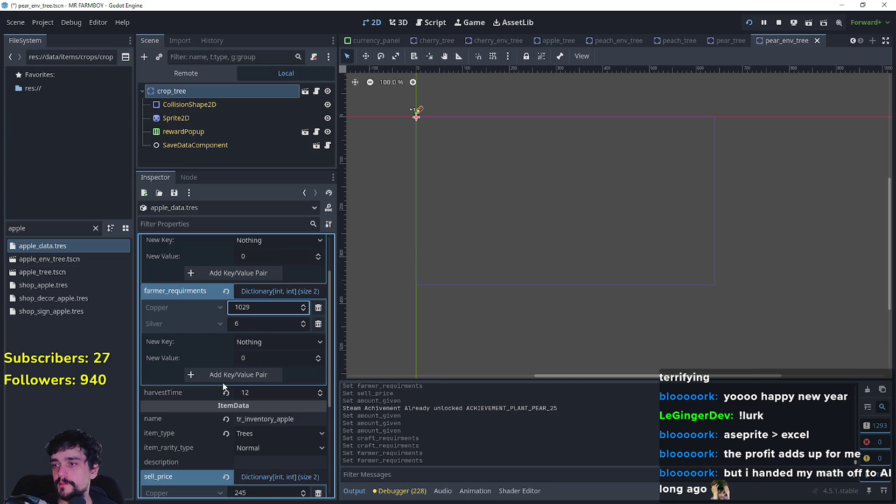
{"action": "scroll", "coordinate": [222, 383], "scroll_direction": "down", "scroll_amount": 3}
{"action": "scroll", "coordinate": [302, 458], "scroll_direction": "down", "scroll_amount": 2}
{"action": "scroll", "coordinate": [294, 445], "scroll_direction": "up", "scroll_amount": 7}
{"action": "right_click", "coordinate": [184, 255]}
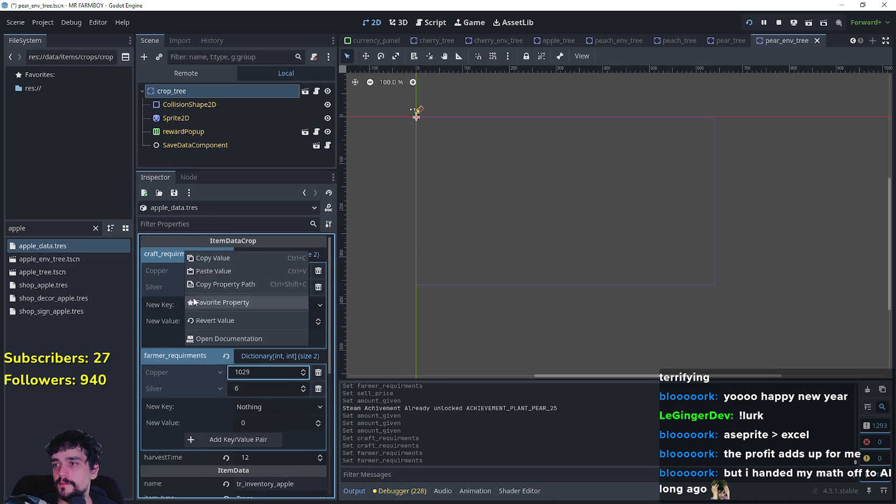
{"action": "left_click", "coordinate": [212, 257]}
{"action": "key", "text": "ctrl+s"}
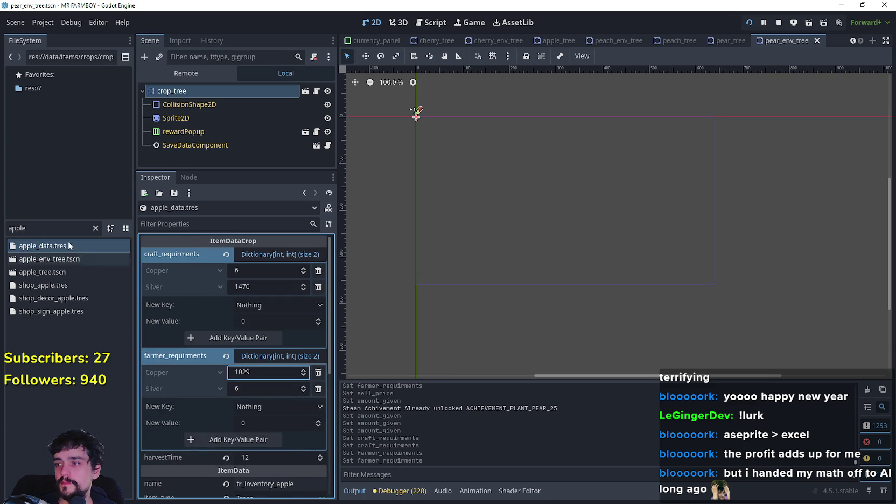
{"action": "double_click", "coordinate": [16, 227]}
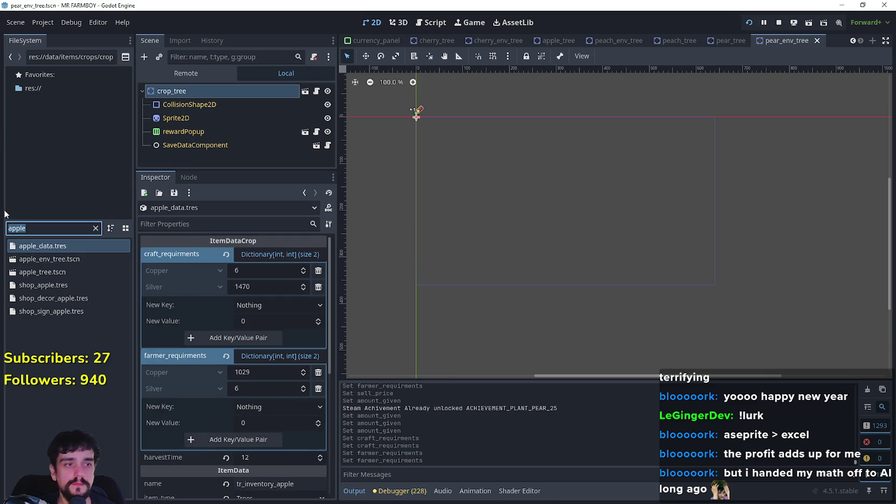
- Open cherry_data.tres and paste the copied craft requirements (Copper 6, Silver 1470) onto it
{"action": "type", "text": "cherry"}
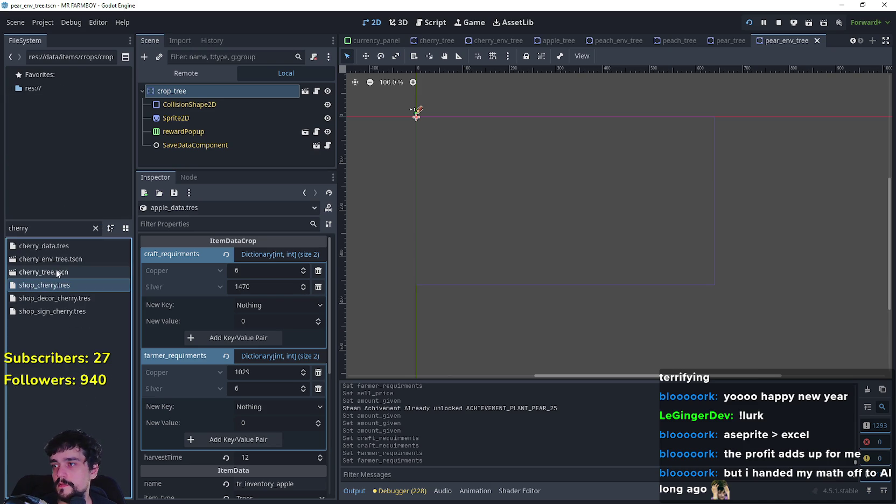
{"action": "left_click", "coordinate": [63, 247]}
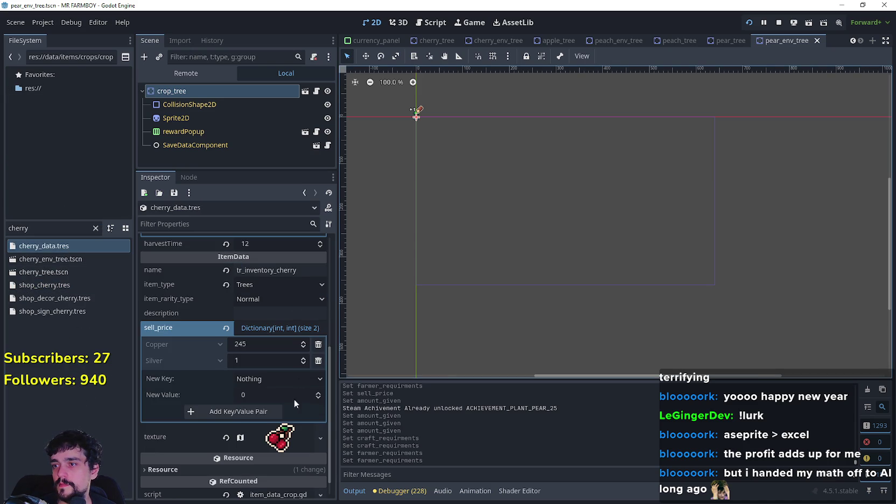
{"action": "scroll", "coordinate": [308, 438], "scroll_direction": "down", "scroll_amount": 3}
{"action": "scroll", "coordinate": [308, 433], "scroll_direction": "up", "scroll_amount": 2}
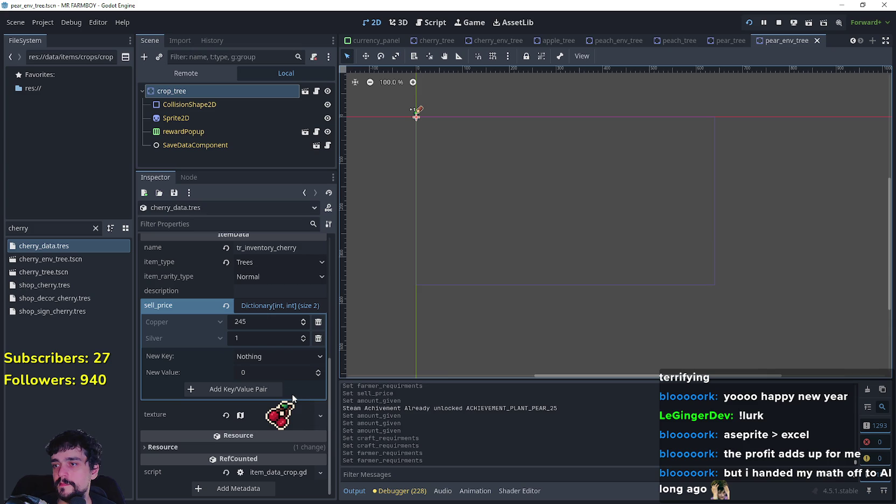
{"action": "scroll", "coordinate": [147, 313], "scroll_direction": "up", "scroll_amount": 5}
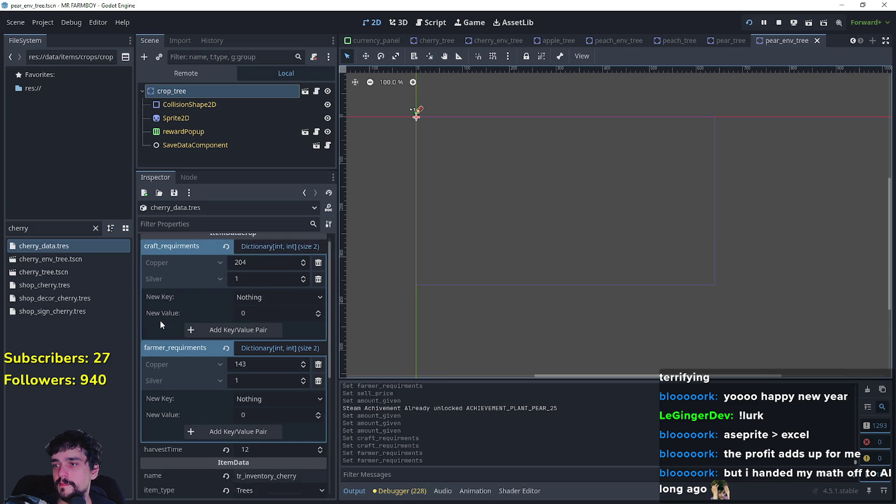
{"action": "right_click", "coordinate": [185, 254]}
{"action": "left_click", "coordinate": [209, 273]}
- Set the cherry's farmer Copper to 1029, keeping farmer Silver at 6
{"action": "left_click", "coordinate": [258, 388]}
{"action": "left_click", "coordinate": [256, 375]}
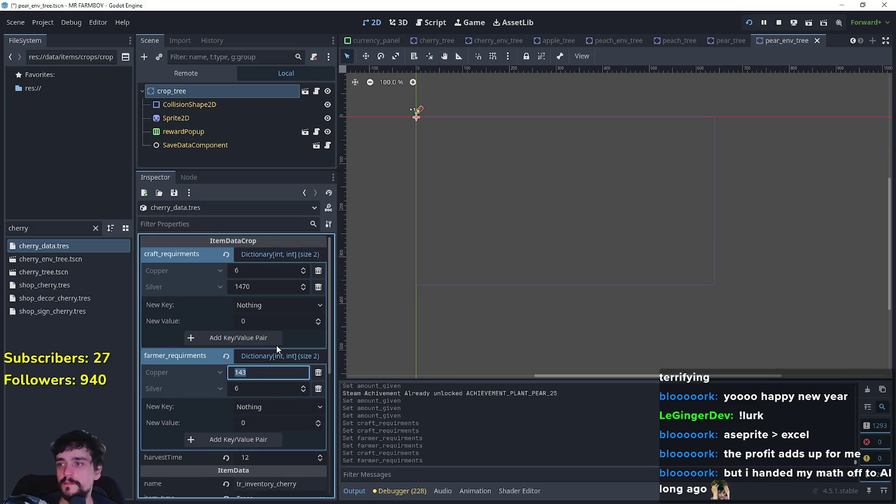
{"action": "type", "text": "14"}
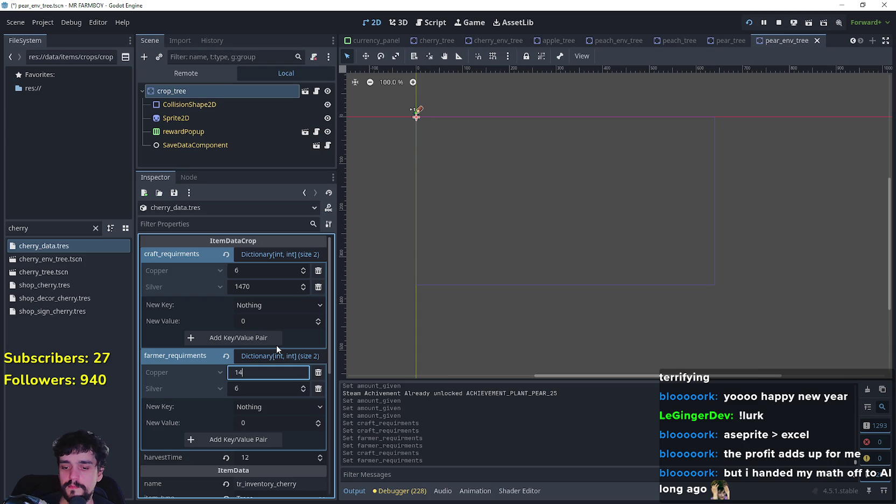
{"action": "type", "text": "70*0"}
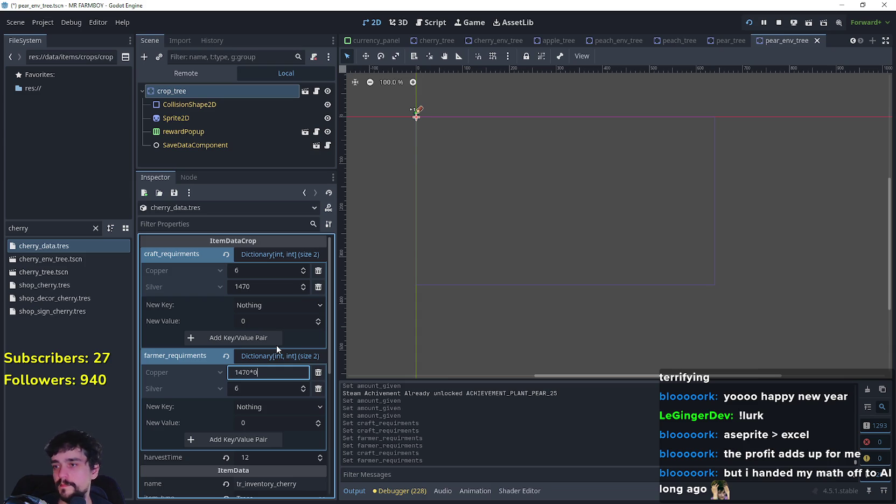
{"action": "type", "text": "7"}
{"action": "key", "text": "Return"}
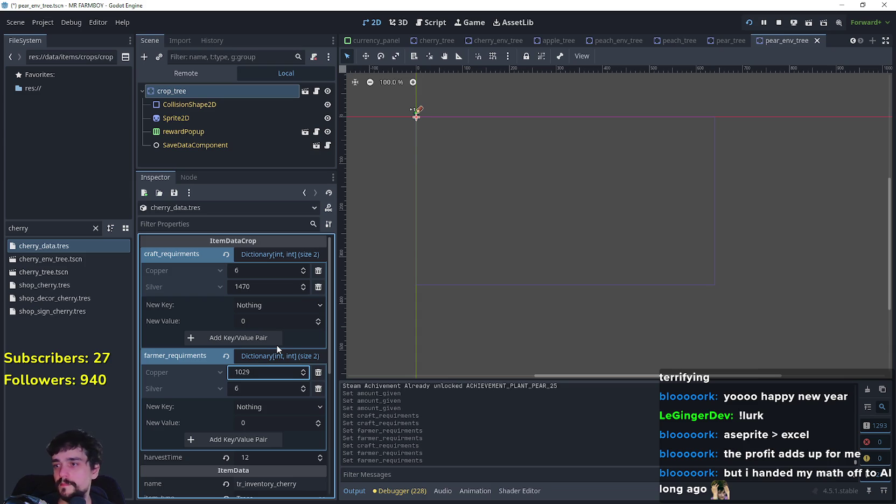
{"action": "double_click", "coordinate": [52, 228]}
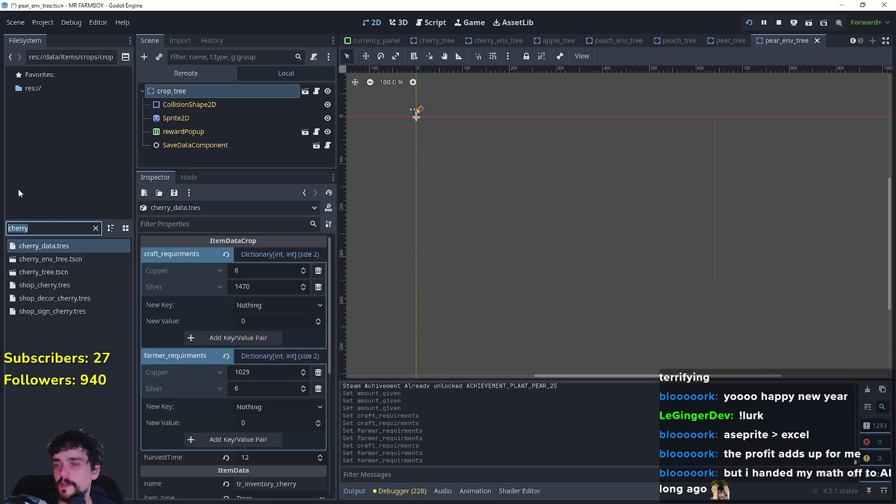
- Save the cherry data and open pear_data.tres from a 'pear' file filter
{"action": "key", "text": "ctrl+s"}
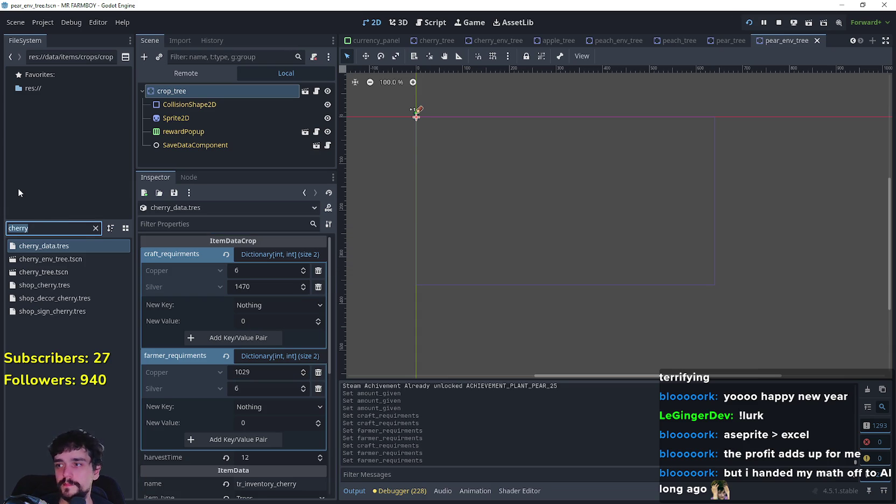
{"action": "key", "text": "BackSpace"}
{"action": "type", "text": "pear"}
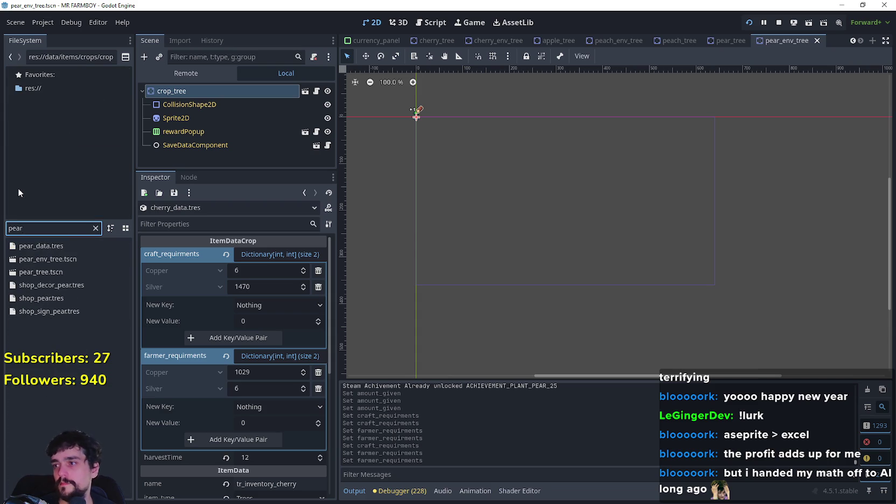
{"action": "double_click", "coordinate": [56, 246]}
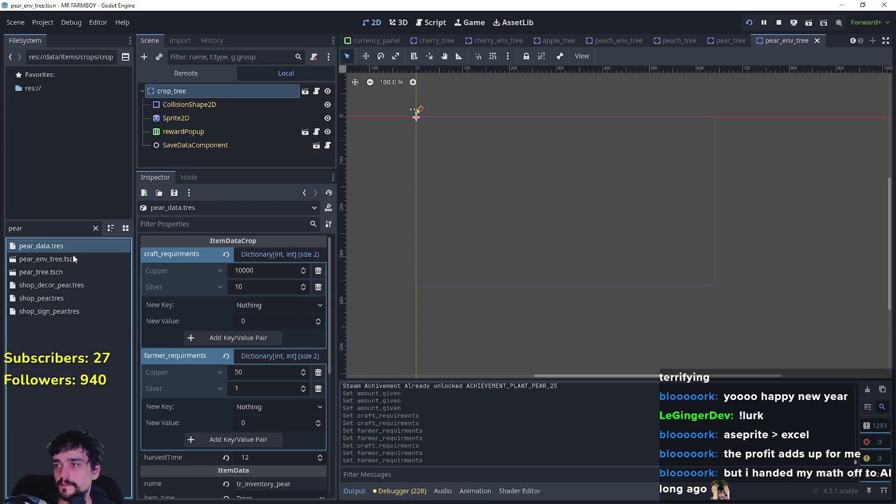
- Paste the copied craft requirements (Copper 6, Silver 1470) onto the pear
{"action": "left_click", "coordinate": [263, 287]}
{"action": "type", "text": "6"}
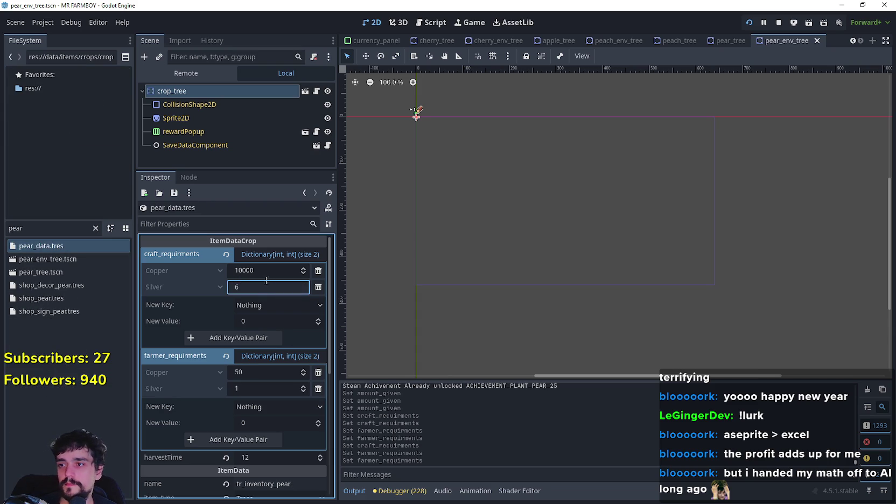
{"action": "right_click", "coordinate": [187, 254]}
{"action": "left_click", "coordinate": [211, 294]}
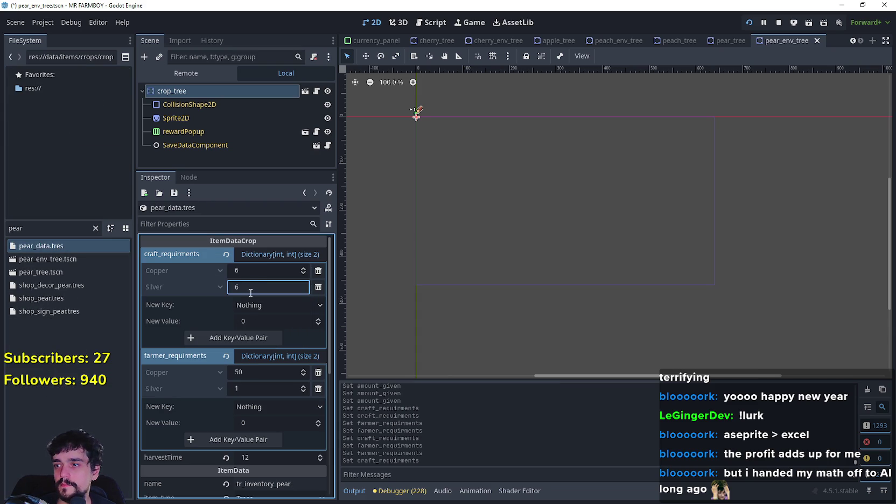
{"action": "right_click", "coordinate": [186, 258]}
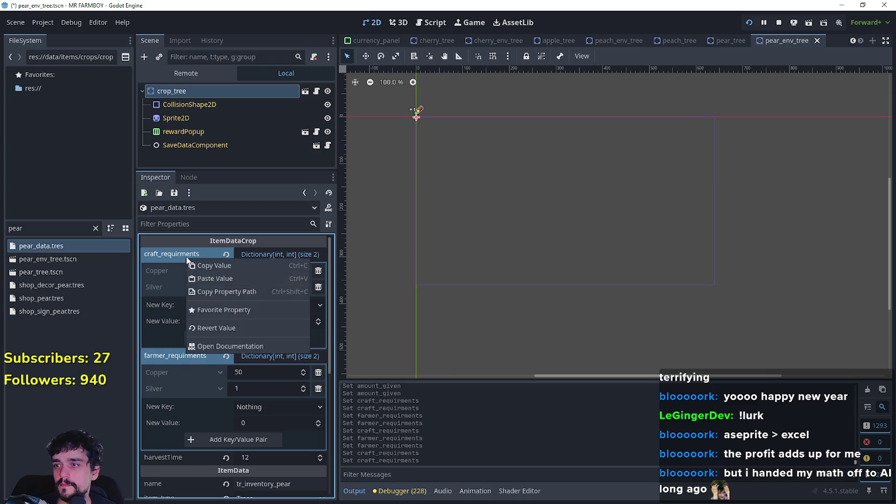
{"action": "left_click", "coordinate": [214, 278]}
- Set the pear's farmer Silver to 6 and farmer Copper to 1029 (1470*0.7)
{"action": "left_click", "coordinate": [258, 389]}
{"action": "type", "text": "6"}
{"action": "key", "text": "Return"}
{"action": "left_click", "coordinate": [257, 372]}
{"action": "type", "text": "1470"}
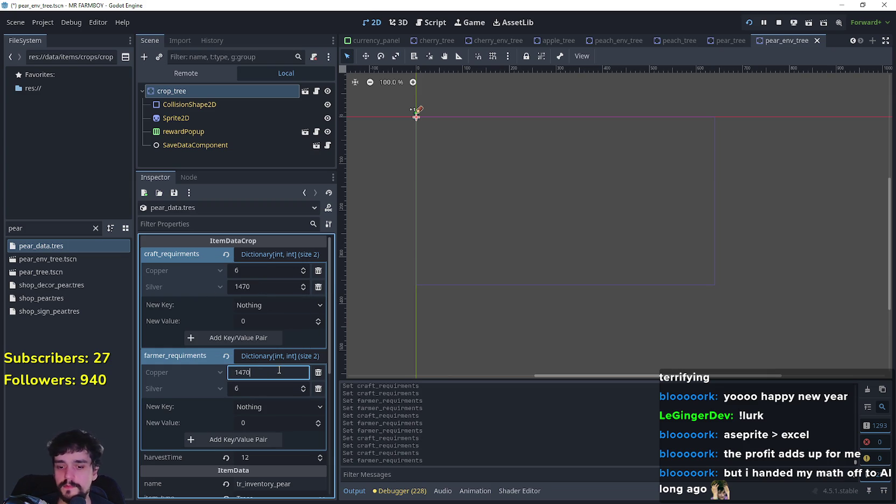
{"action": "type", "text": "*0.7"}
{"action": "key", "text": "Return"}
{"action": "scroll", "coordinate": [278, 370], "scroll_direction": "down", "scroll_amount": 6}
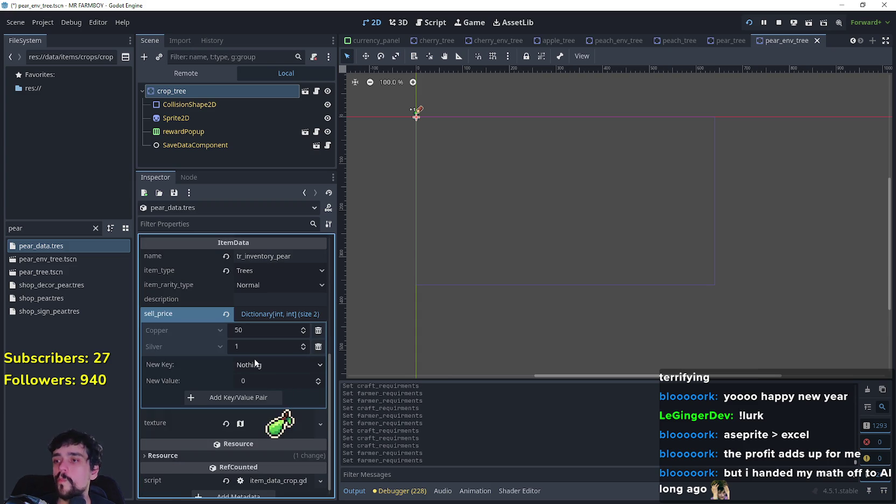
{"action": "left_click", "coordinate": [255, 332]}
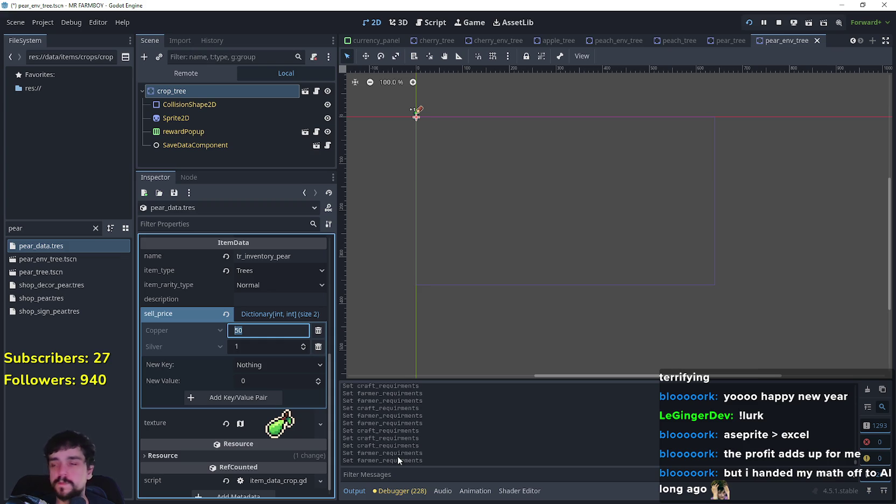
- Finish editing, leaving the pear's Copper sell price at 50
{"action": "left_click", "coordinate": [43, 228]}
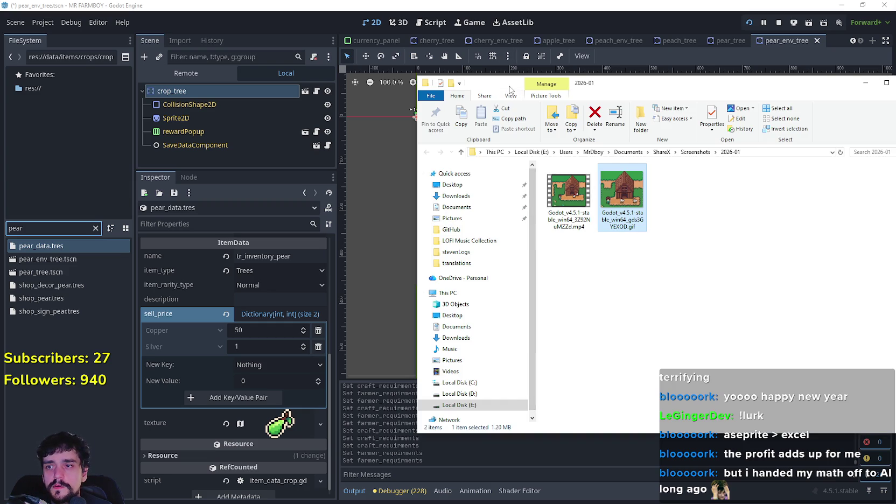
- Close the 2026-01 screenshots File Explorer window
{"action": "key", "text": "alt+F4"}
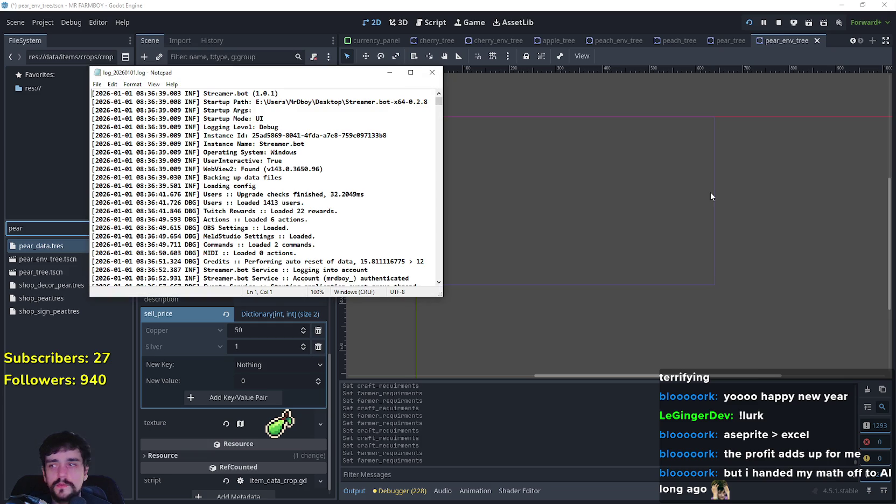
- Read from the end of log_20260101.log back through its shutdown and exception entries, then close Notepad
{"action": "scroll", "coordinate": [438, 106], "scroll_direction": "down", "scroll_amount": 5}
{"action": "mouse_move", "coordinate": [439, 107]}
{"action": "left_mouse_down"}
{"action": "mouse_move", "coordinate": [443, 290]}
{"action": "mouse_move", "coordinate": [440, 275]}
{"action": "left_mouse_up"}
{"action": "scroll", "coordinate": [326, 218], "scroll_direction": "up", "scroll_amount": 4}
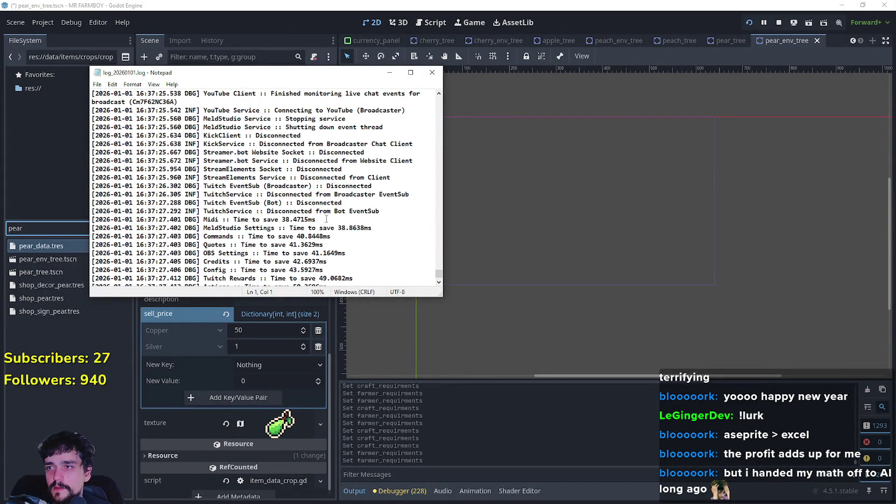
{"action": "scroll", "coordinate": [327, 218], "scroll_direction": "up", "scroll_amount": 3}
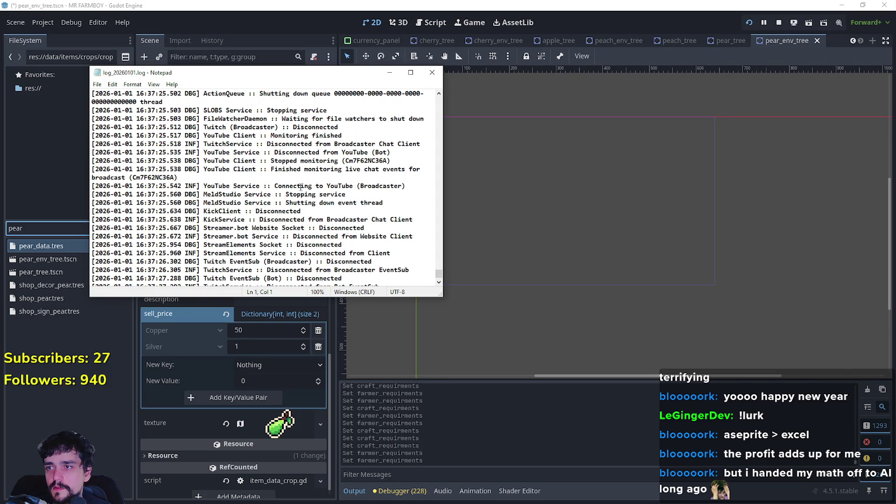
{"action": "scroll", "coordinate": [291, 181], "scroll_direction": "up", "scroll_amount": 1}
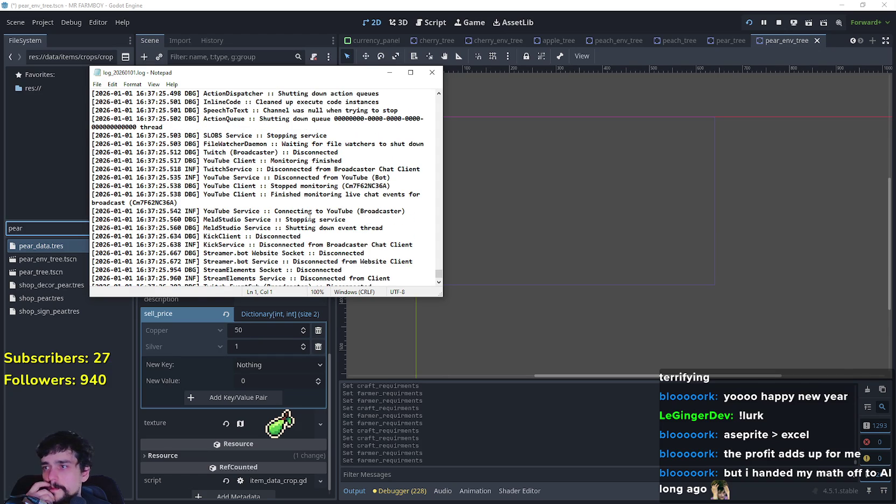
{"action": "scroll", "coordinate": [308, 206], "scroll_direction": "up", "scroll_amount": 2}
{"action": "scroll", "coordinate": [306, 206], "scroll_direction": "up", "scroll_amount": 5}
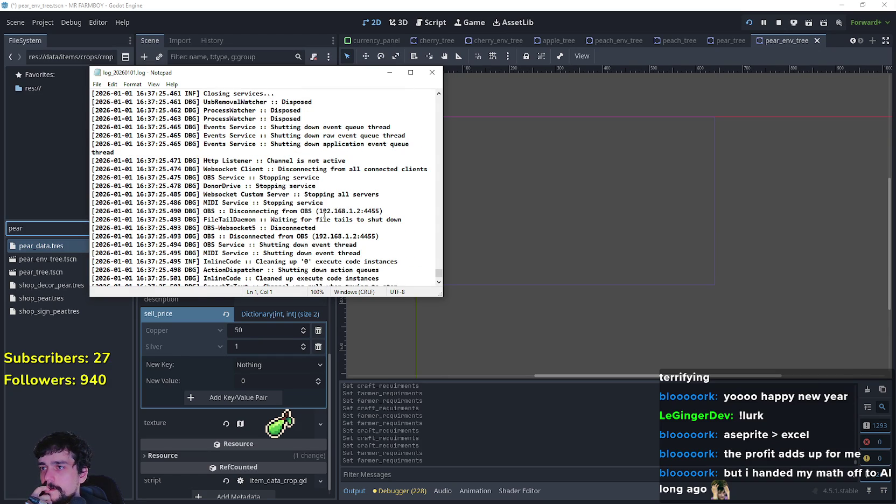
{"action": "scroll", "coordinate": [324, 212], "scroll_direction": "up", "scroll_amount": 5}
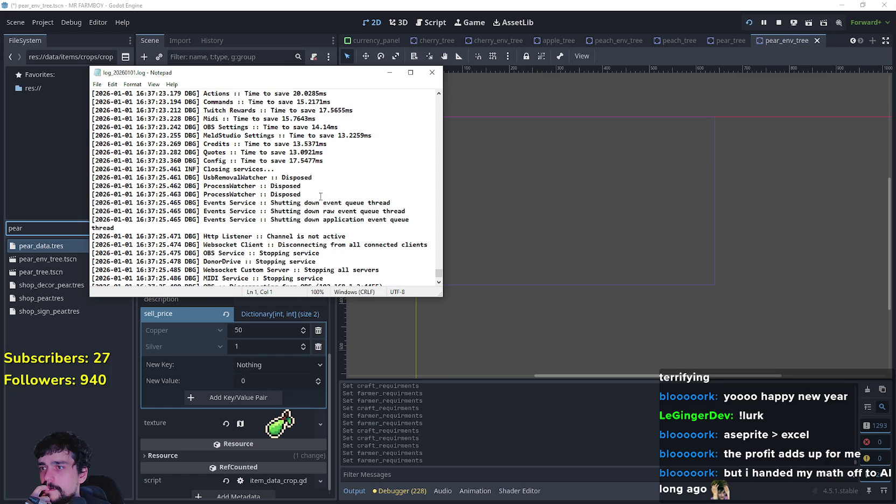
{"action": "scroll", "coordinate": [344, 202], "scroll_direction": "up", "scroll_amount": 1}
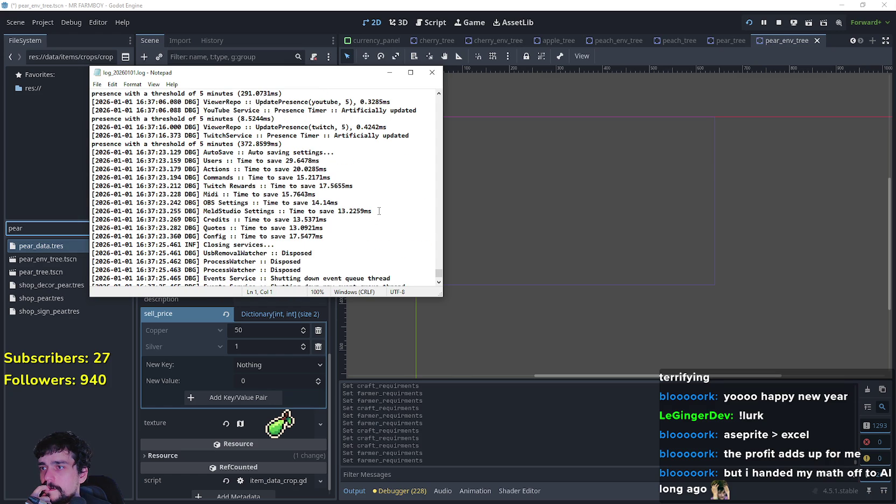
{"action": "scroll", "coordinate": [379, 211], "scroll_direction": "up", "scroll_amount": 3}
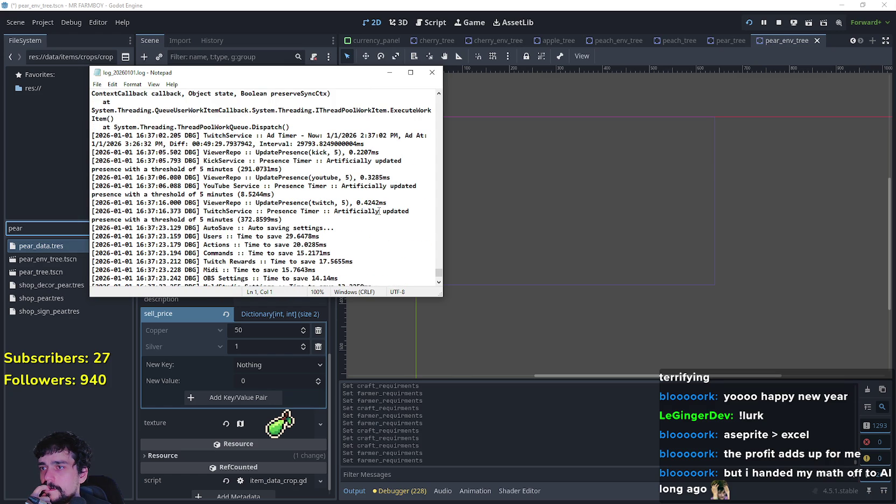
{"action": "scroll", "coordinate": [331, 161], "scroll_direction": "up", "scroll_amount": 1}
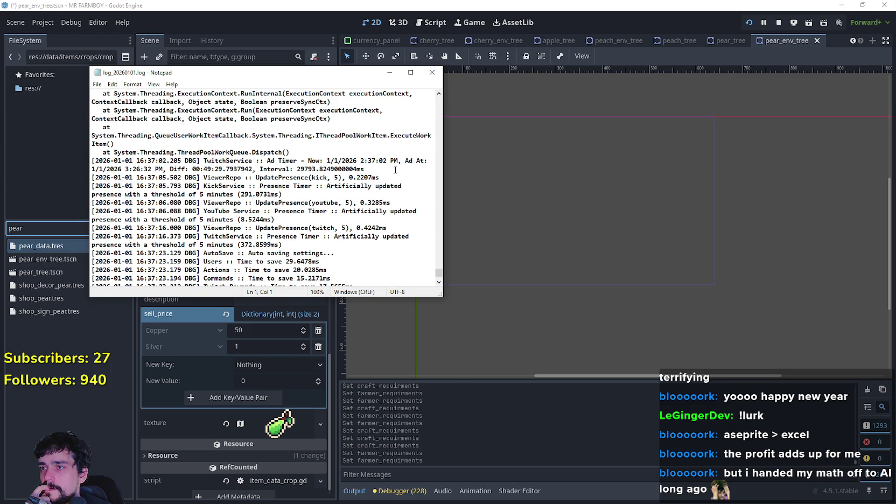
{"action": "scroll", "coordinate": [340, 247], "scroll_direction": "up", "scroll_amount": 20}
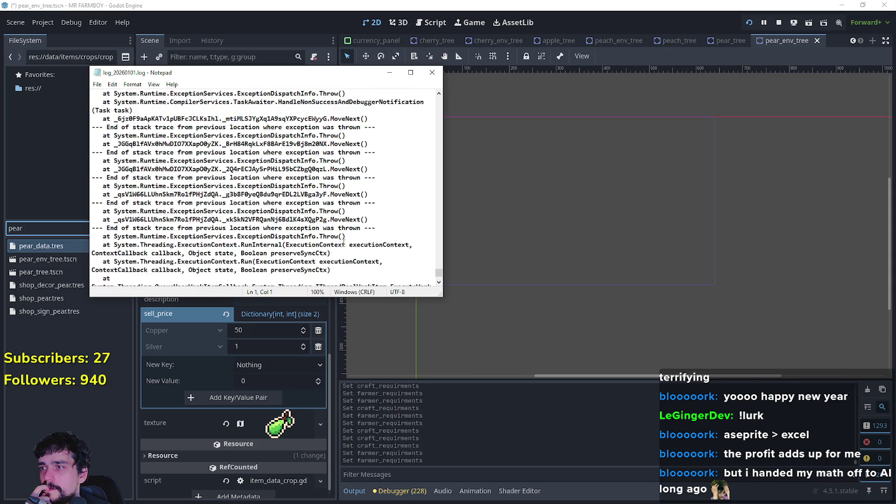
{"action": "scroll", "coordinate": [342, 240], "scroll_direction": "up", "scroll_amount": 7}
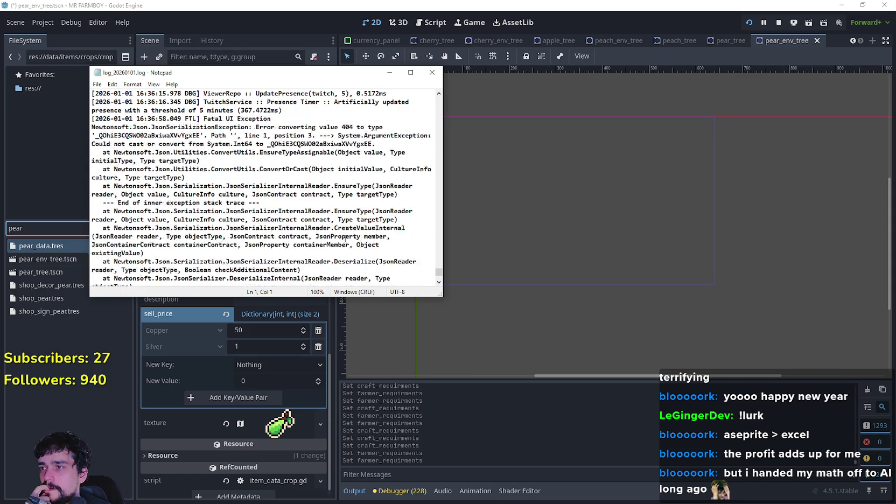
{"action": "scroll", "coordinate": [346, 237], "scroll_direction": "up", "scroll_amount": 4}
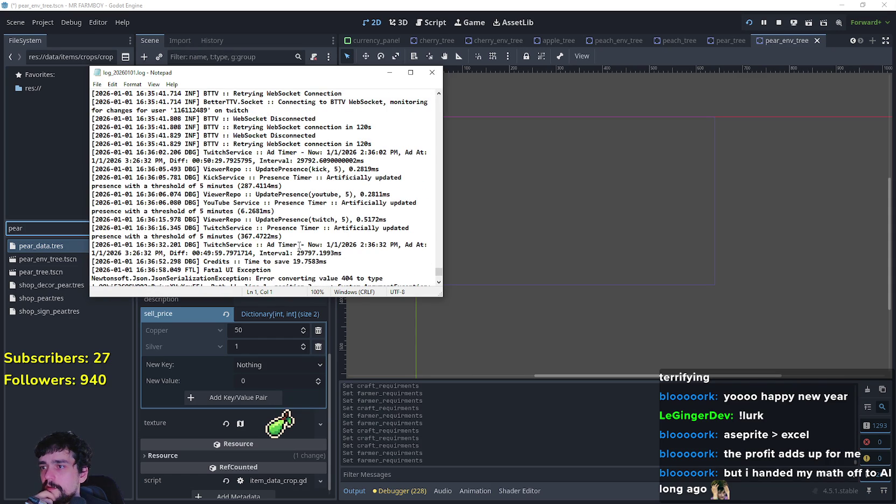
{"action": "scroll", "coordinate": [299, 242], "scroll_direction": "down", "scroll_amount": 4}
{"action": "scroll", "coordinate": [294, 237], "scroll_direction": "up", "scroll_amount": 4}
{"action": "scroll", "coordinate": [294, 237], "scroll_direction": "up", "scroll_amount": 3}
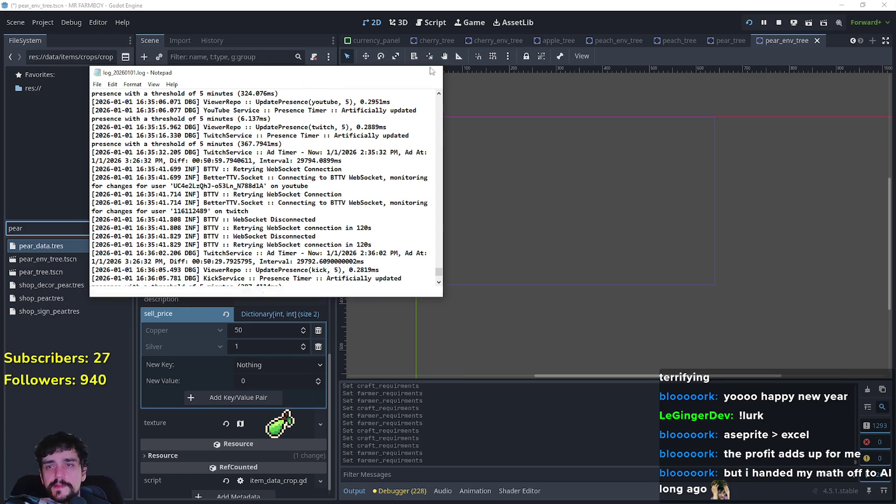
{"action": "left_click", "coordinate": [432, 72]}
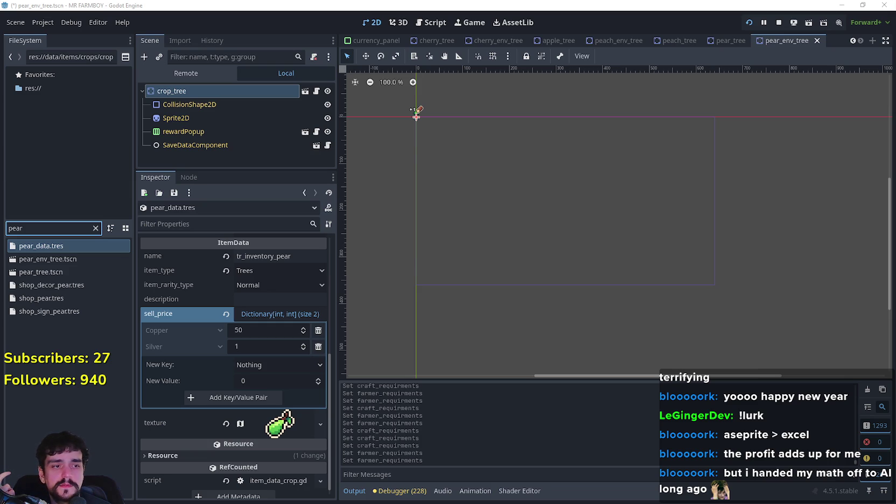
{"action": "key", "text": "ctrl+shift+Escape"}
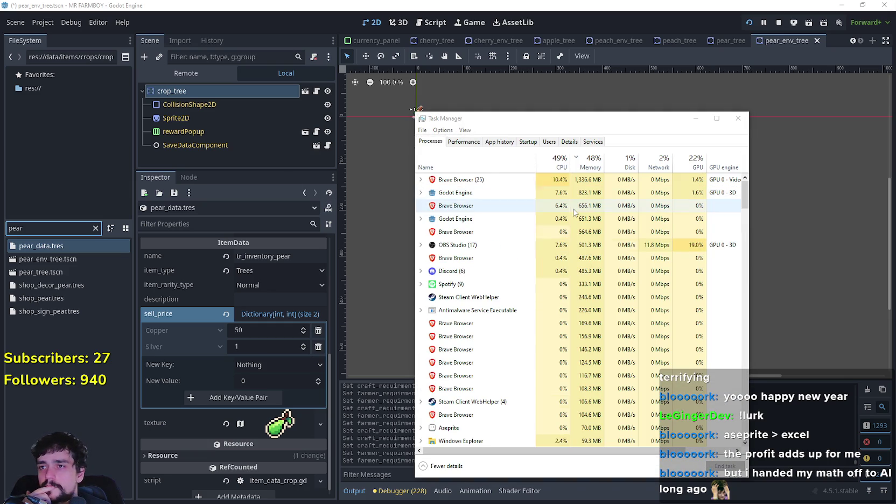
{"action": "scroll", "coordinate": [664, 284], "scroll_direction": "down", "scroll_amount": 3}
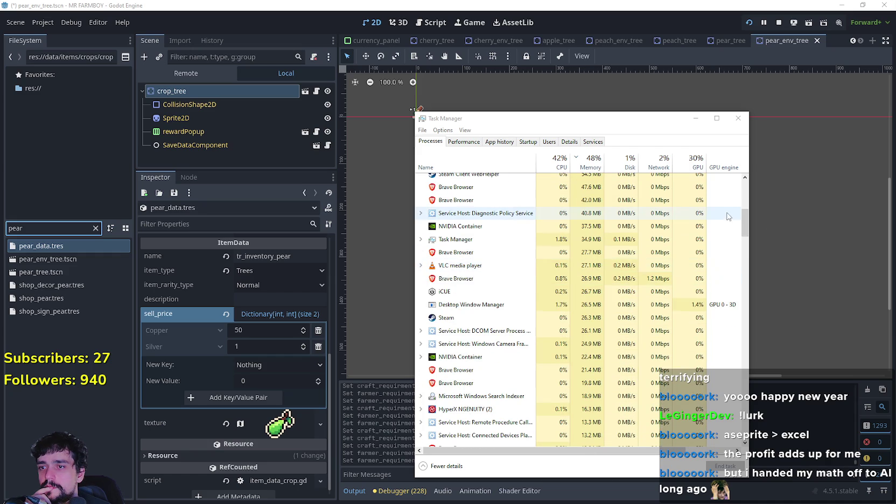
{"action": "mouse_move", "coordinate": [745, 218]}
{"action": "left_mouse_down"}
{"action": "mouse_move", "coordinate": [746, 226]}
{"action": "mouse_move", "coordinate": [746, 185]}
{"action": "mouse_move", "coordinate": [742, 277]}
{"action": "mouse_move", "coordinate": [757, 443]}
{"action": "mouse_move", "coordinate": [722, 253]}
{"action": "mouse_move", "coordinate": [736, 162]}
{"action": "left_mouse_up"}
{"action": "left_click", "coordinate": [737, 116]}
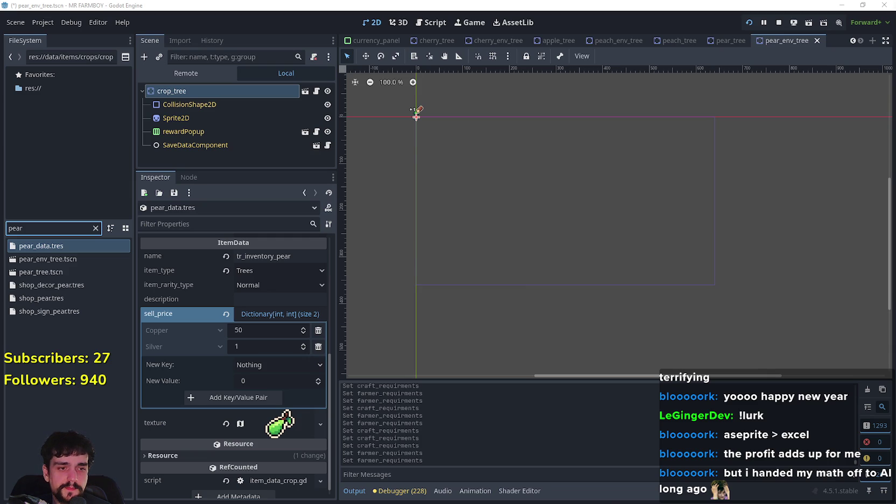
{"action": "key", "text": "ctrl+shift+Escape"}
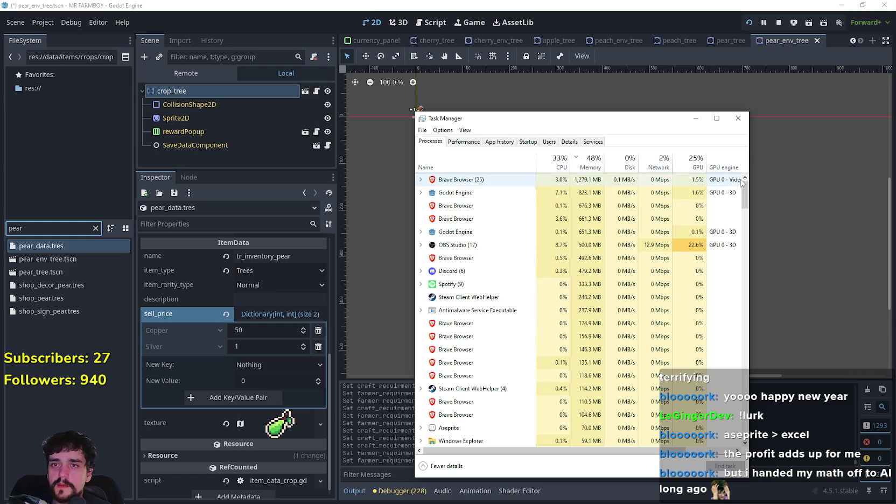
- Sort Task Manager's processes by Name, grouped into apps and background processes
{"action": "mouse_move", "coordinate": [745, 196]}
{"action": "left_mouse_down"}
{"action": "mouse_move", "coordinate": [739, 262]}
{"action": "mouse_move", "coordinate": [742, 186]}
{"action": "left_mouse_up"}
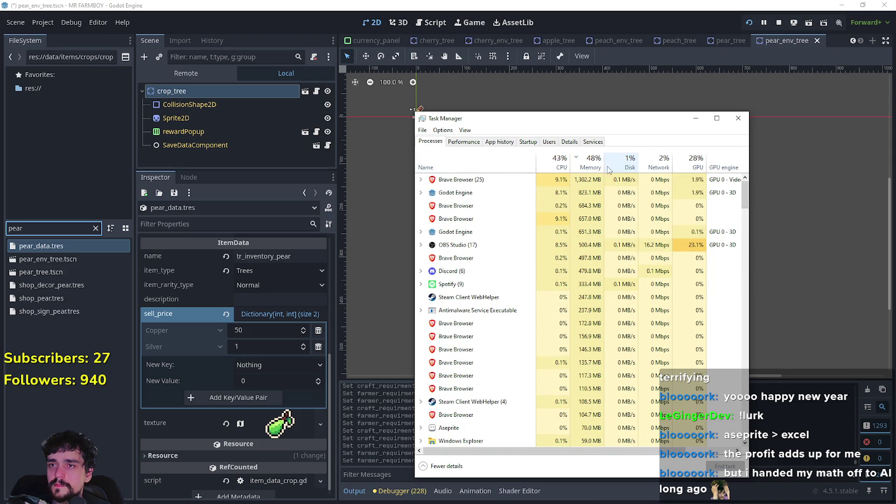
{"action": "left_click", "coordinate": [558, 161]}
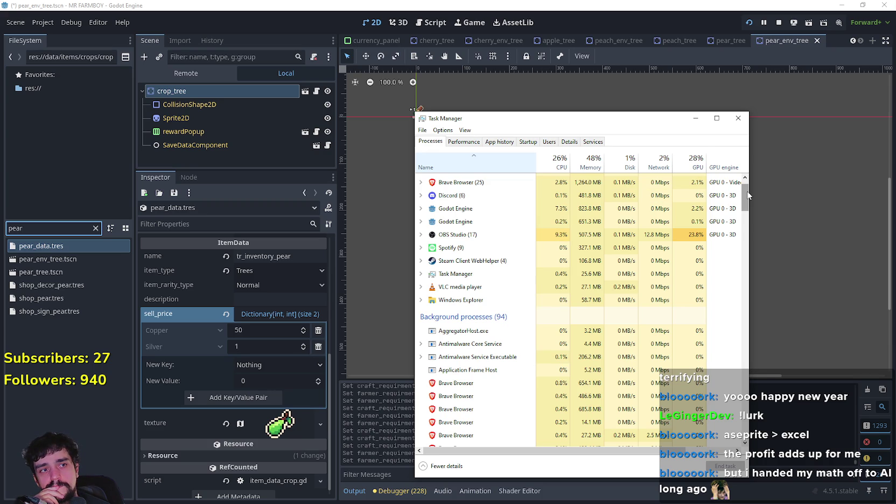
{"action": "mouse_move", "coordinate": [747, 195]}
{"action": "left_mouse_down"}
{"action": "mouse_move", "coordinate": [726, 269]}
{"action": "mouse_move", "coordinate": [745, 327]}
{"action": "mouse_move", "coordinate": [748, 315]}
{"action": "mouse_move", "coordinate": [757, 463]}
{"action": "mouse_move", "coordinate": [757, 285]}
{"action": "mouse_move", "coordinate": [744, 184]}
{"action": "left_mouse_up"}
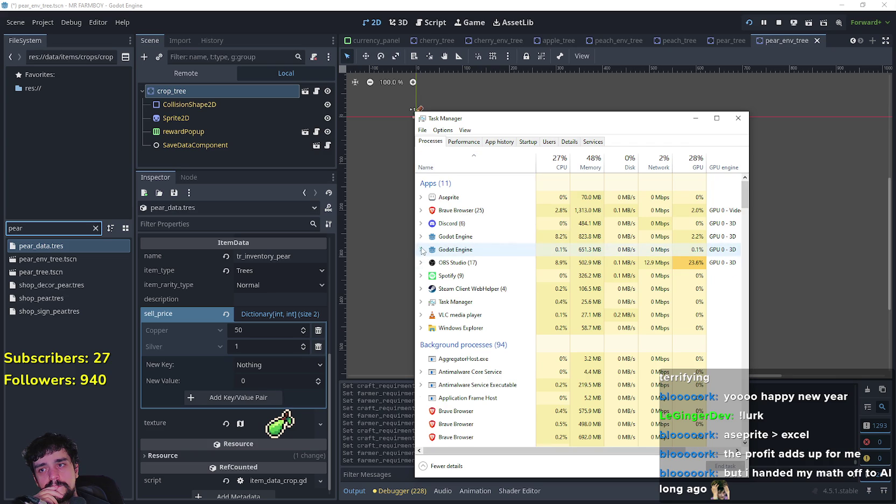
- Expand both Godot Engine entries to show the MR FARMBOY debug game and pear_env_tree editor
{"action": "left_click", "coordinate": [421, 250]}
{"action": "left_click", "coordinate": [421, 237]}
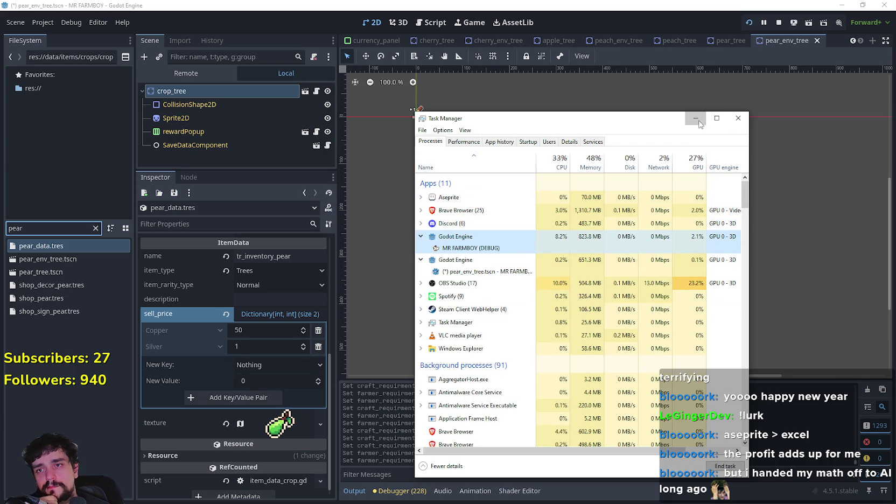
{"action": "key", "text": "alt+Tab"}
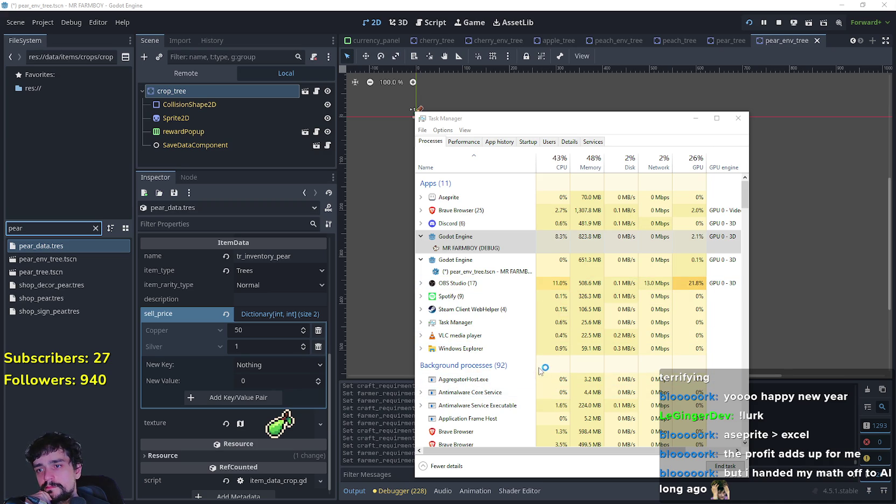
{"action": "left_click", "coordinate": [424, 349]}
{"action": "left_click", "coordinate": [422, 349]}
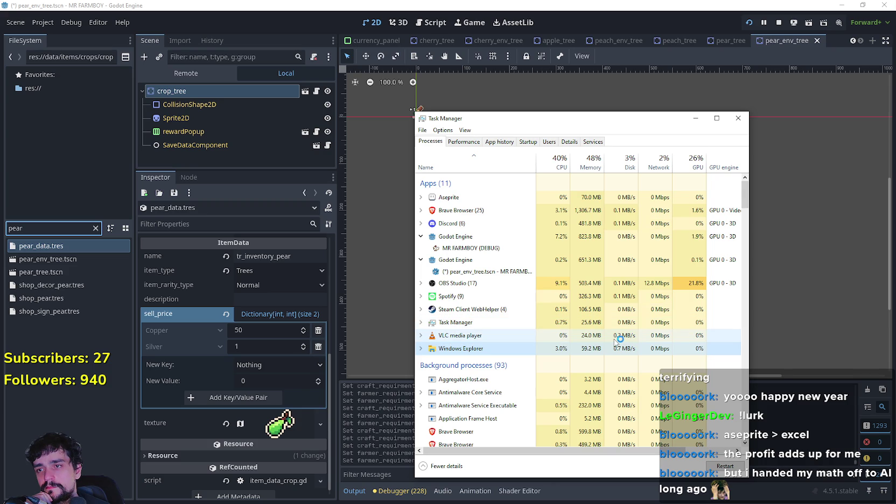
{"action": "left_click_drag", "start_coordinate": [748, 192], "coordinate": [726, 308]}
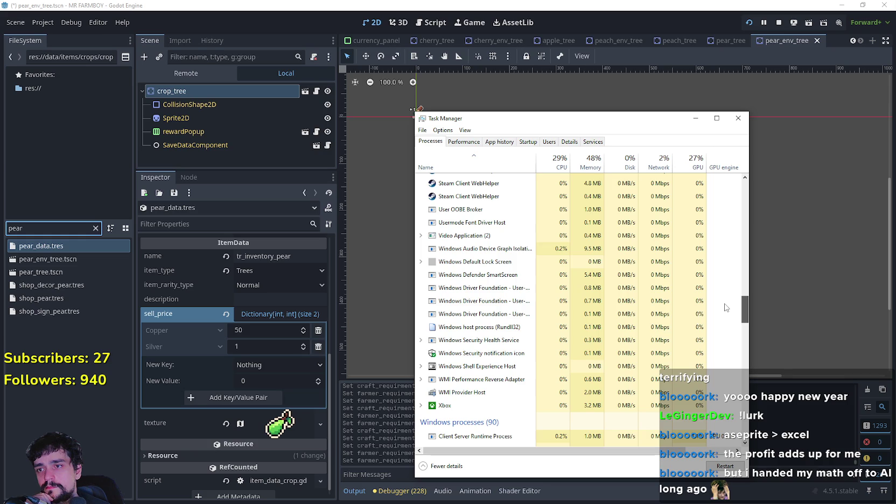
{"action": "left_click_drag", "start_coordinate": [725, 308], "coordinate": [724, 177]}
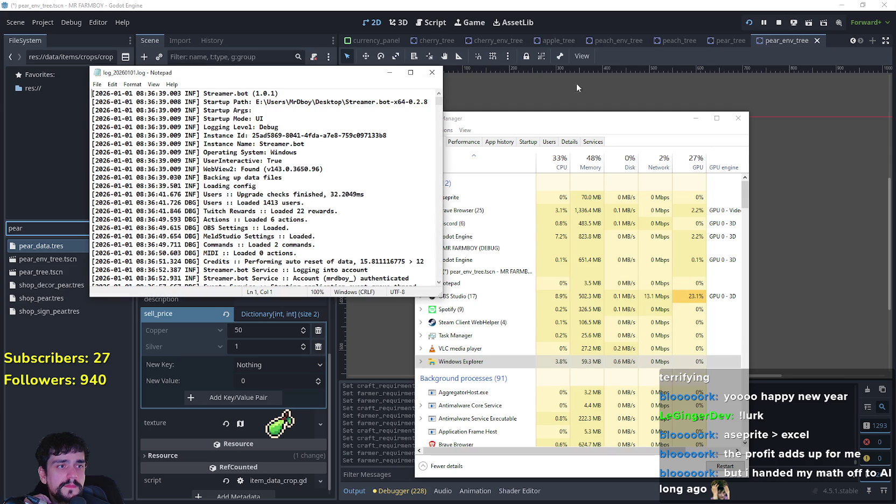
{"action": "left_click_drag", "start_coordinate": [434, 102], "coordinate": [429, 150]}
{"action": "left_click", "coordinate": [429, 125]}
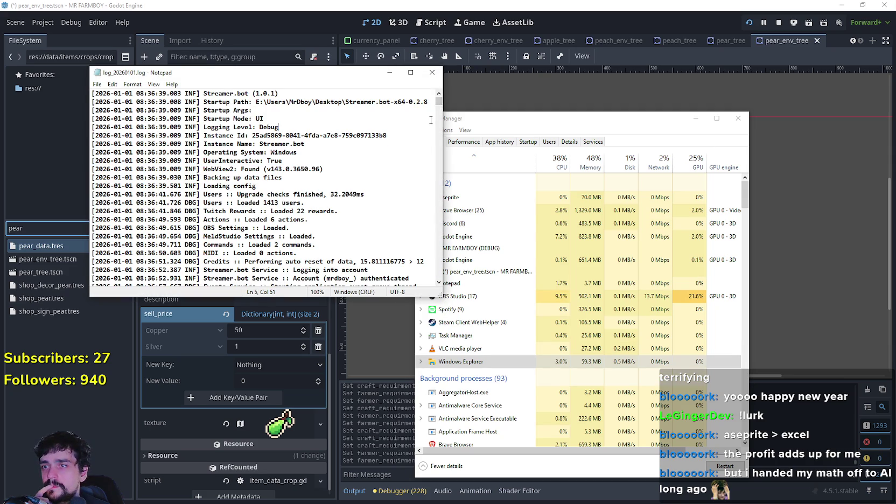
{"action": "scroll", "coordinate": [437, 108], "scroll_direction": "down", "scroll_amount": 10}
{"action": "mouse_move", "coordinate": [438, 107]}
{"action": "left_mouse_down"}
{"action": "mouse_move", "coordinate": [435, 253]}
{"action": "mouse_move", "coordinate": [422, 286]}
{"action": "left_mouse_up"}
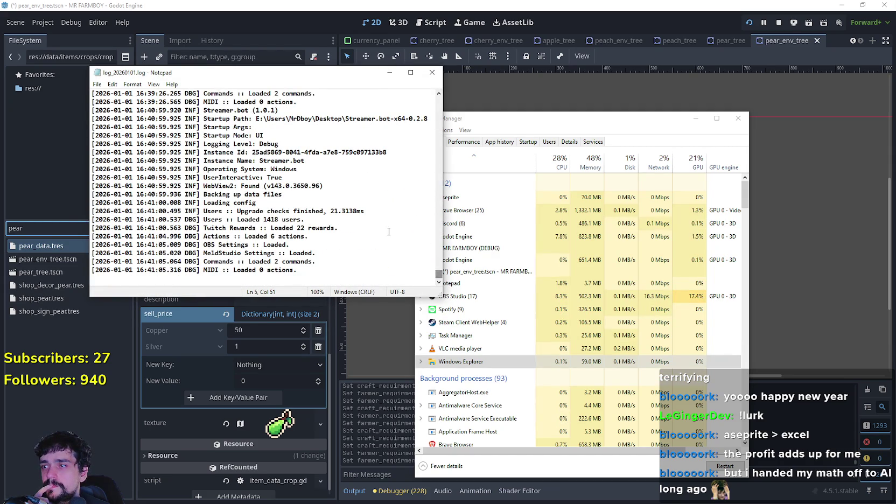
{"action": "scroll", "coordinate": [308, 220], "scroll_direction": "up", "scroll_amount": 1}
{"action": "scroll", "coordinate": [333, 228], "scroll_direction": "up", "scroll_amount": 4}
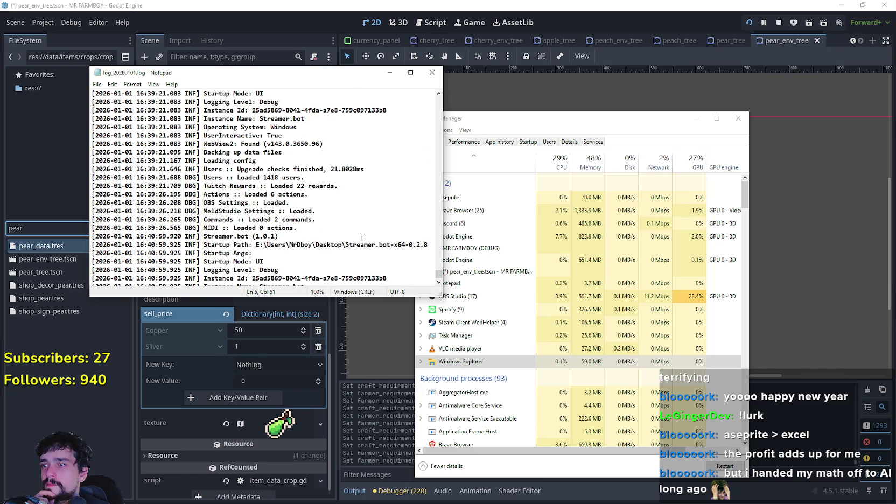
{"action": "scroll", "coordinate": [362, 237], "scroll_direction": "up", "scroll_amount": 3}
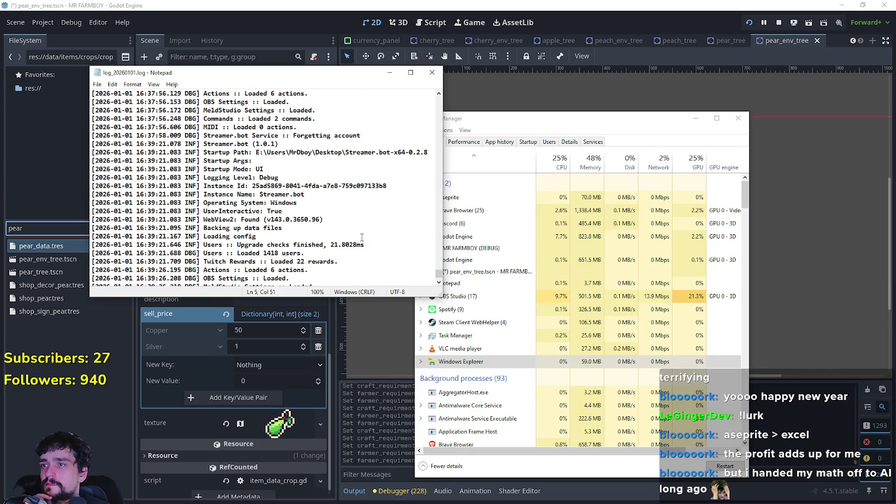
{"action": "scroll", "coordinate": [361, 237], "scroll_direction": "up", "scroll_amount": 7}
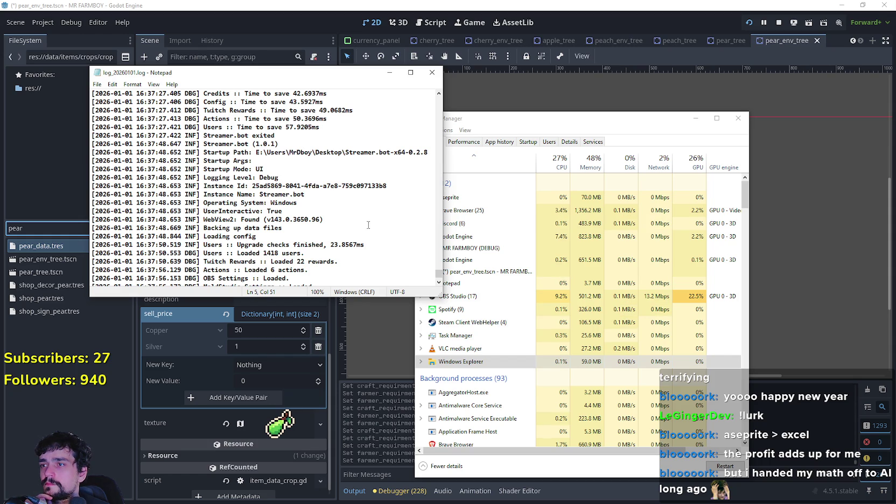
{"action": "scroll", "coordinate": [368, 224], "scroll_direction": "up", "scroll_amount": 3}
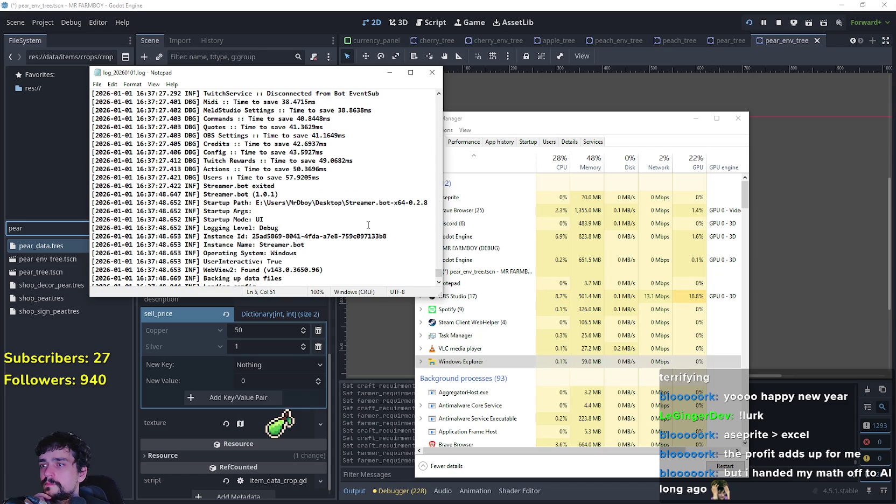
{"action": "scroll", "coordinate": [368, 224], "scroll_direction": "up", "scroll_amount": 1}
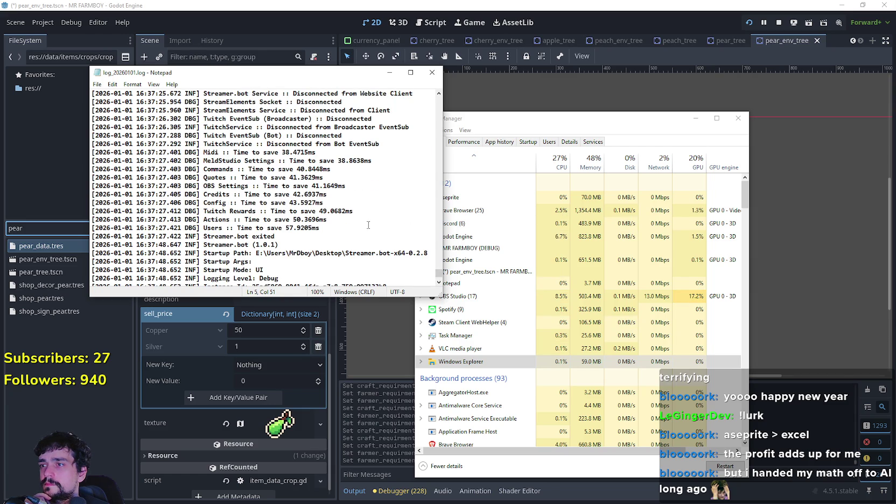
{"action": "scroll", "coordinate": [368, 224], "scroll_direction": "up", "scroll_amount": 2}
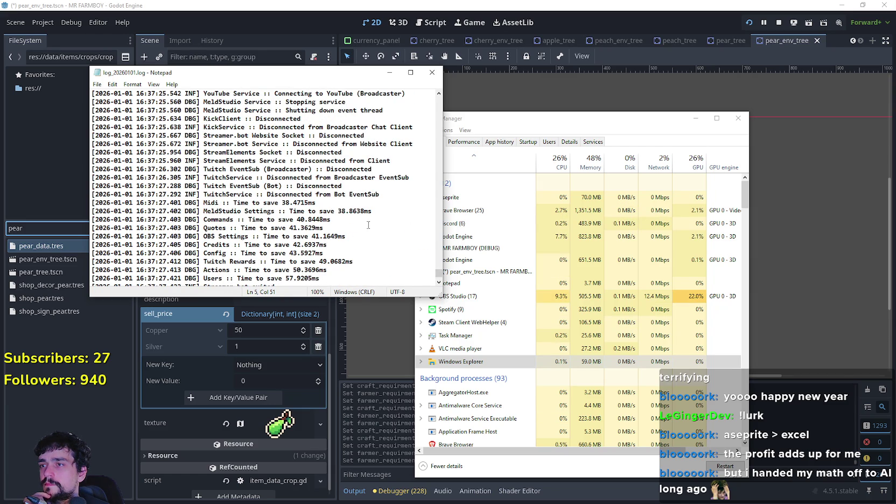
{"action": "left_click_drag", "start_coordinate": [379, 168], "coordinate": [52, 170]}
{"action": "scroll", "coordinate": [268, 203], "scroll_direction": "up", "scroll_amount": 3}
{"action": "scroll", "coordinate": [267, 202], "scroll_direction": "up", "scroll_amount": 1}
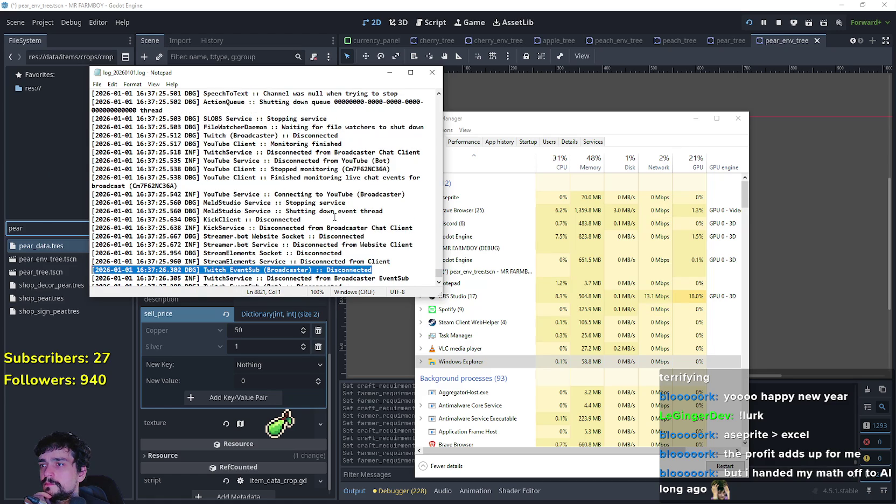
{"action": "scroll", "coordinate": [339, 213], "scroll_direction": "up", "scroll_amount": 3}
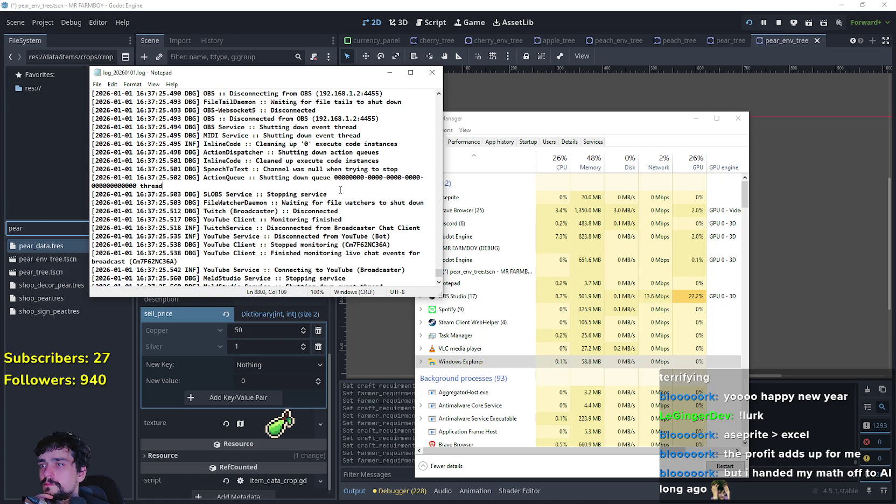
{"action": "scroll", "coordinate": [339, 195], "scroll_direction": "up", "scroll_amount": 5}
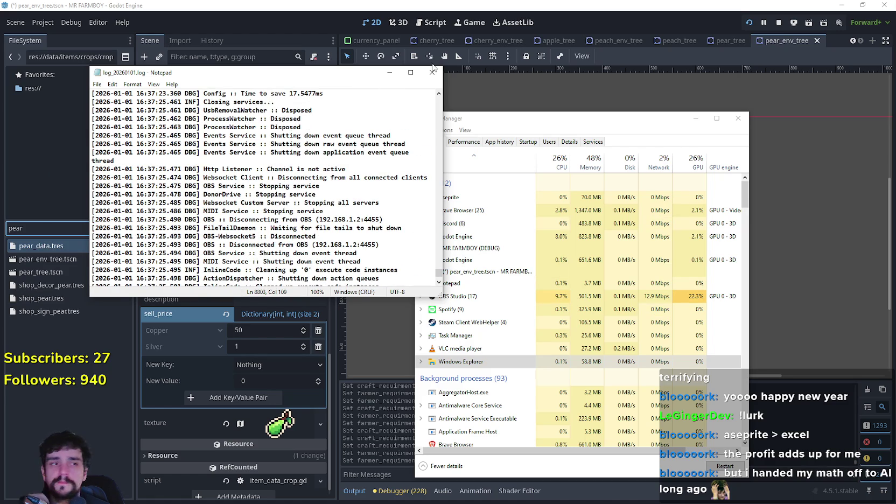
{"action": "left_click", "coordinate": [432, 76]}
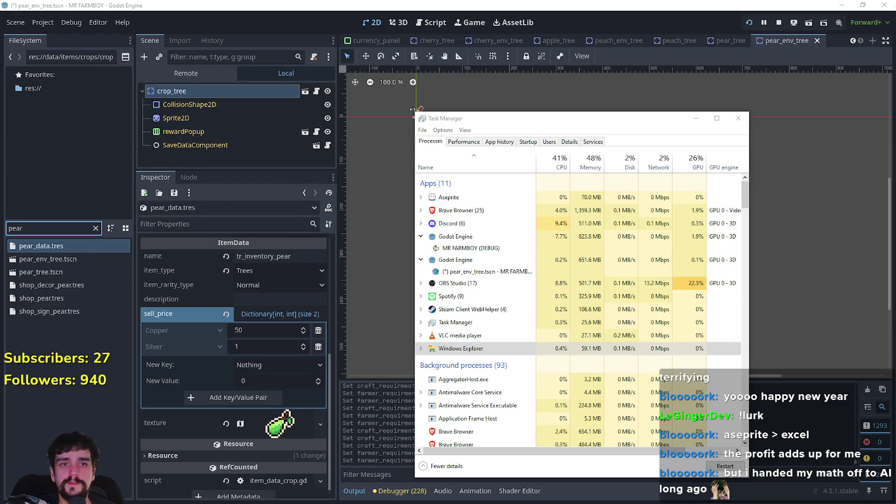
- Close Task Manager and check cherry_data.tres's sell price
{"action": "left_click", "coordinate": [738, 119]}
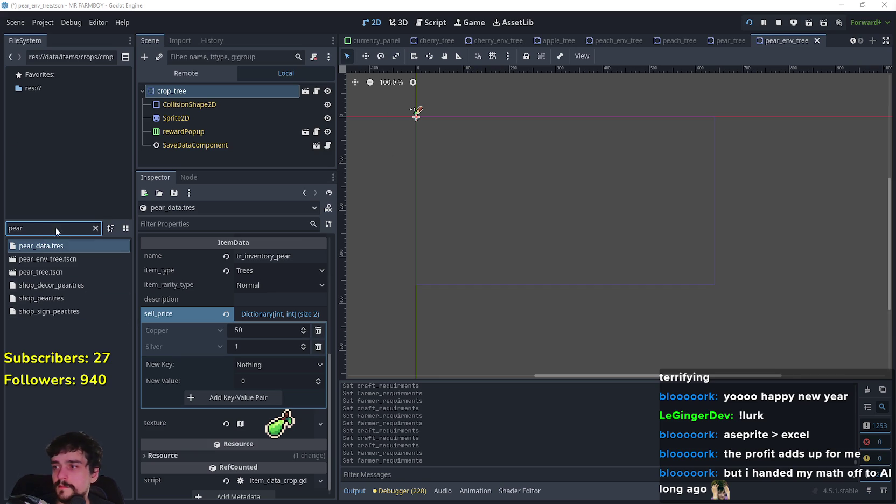
{"action": "left_click", "coordinate": [51, 248]}
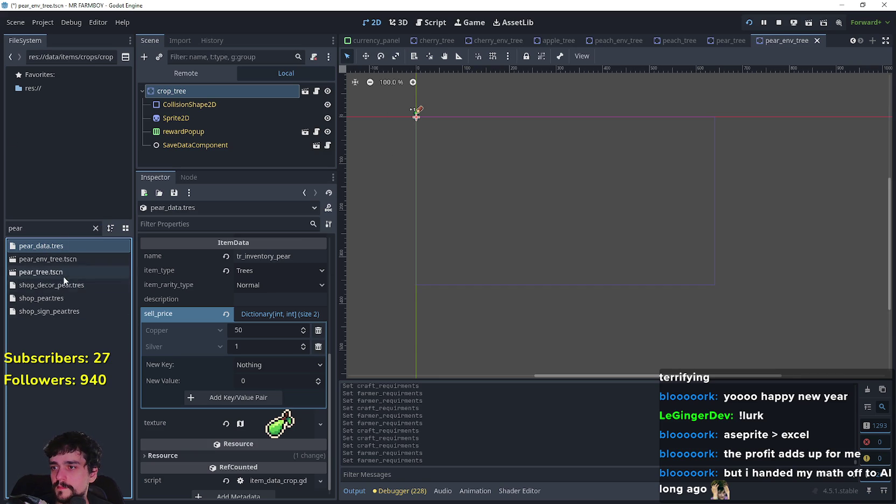
{"action": "type", "text": "cherry"}
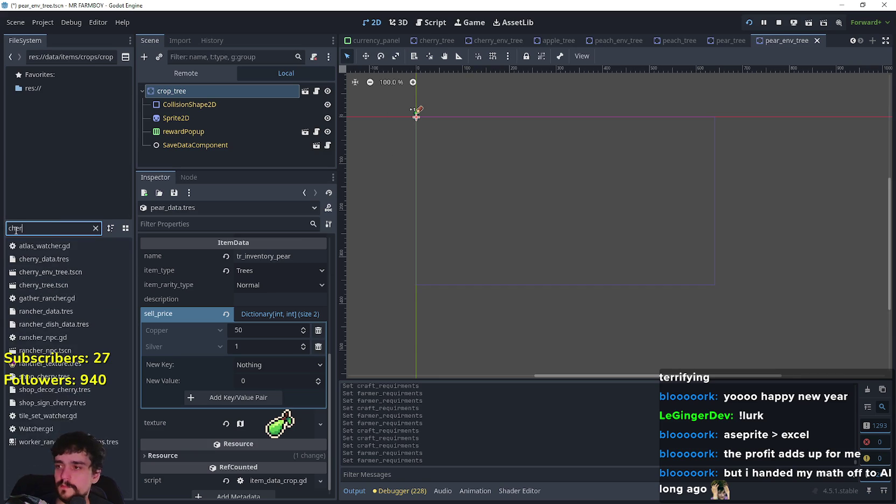
{"action": "left_click", "coordinate": [49, 248]}
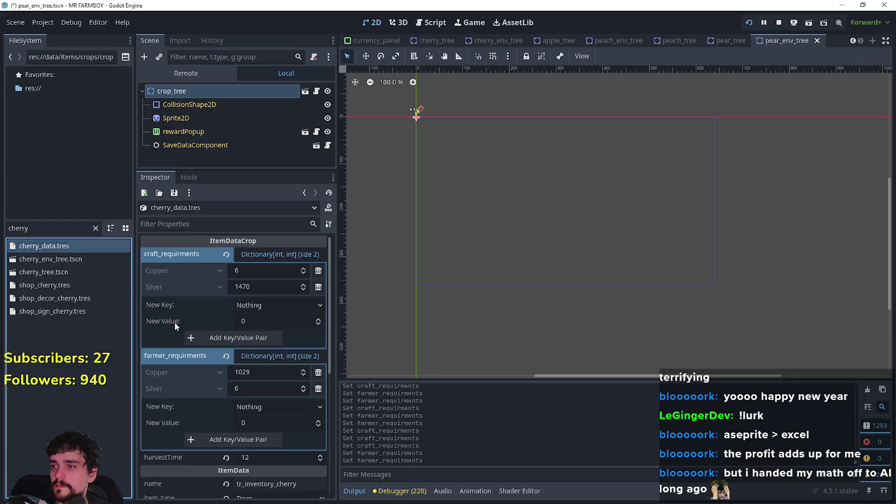
{"action": "scroll", "coordinate": [226, 389], "scroll_direction": "down", "scroll_amount": 5}
{"action": "scroll", "coordinate": [251, 356], "scroll_direction": "down", "scroll_amount": 3}
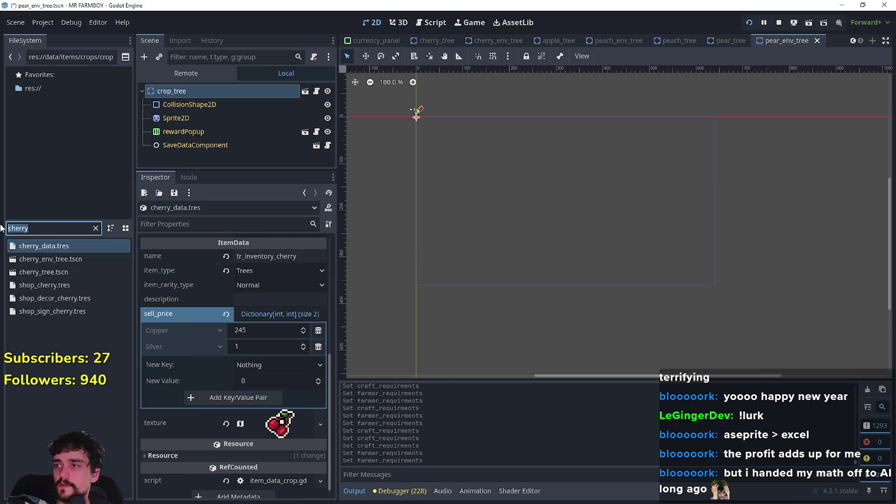
- Set the pear's sell_price Copper to 245 to match the cherry
{"action": "type", "text": "pear"}
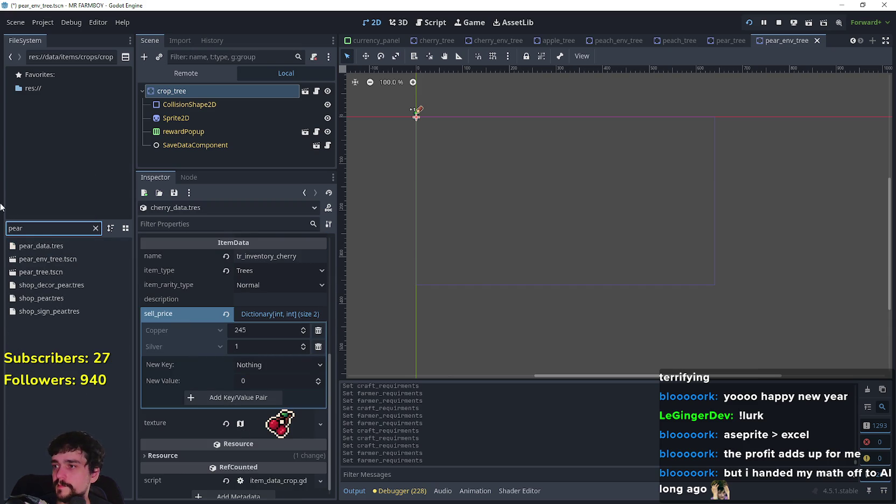
{"action": "right_click", "coordinate": [199, 319]}
{"action": "left_click", "coordinate": [195, 320]}
{"action": "left_click", "coordinate": [255, 332]}
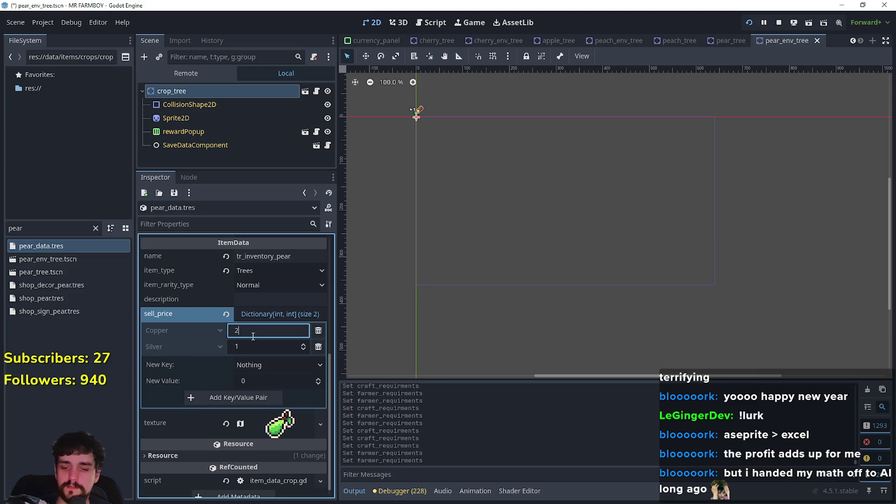
{"action": "scroll", "coordinate": [252, 339], "scroll_direction": "up", "scroll_amount": 5}
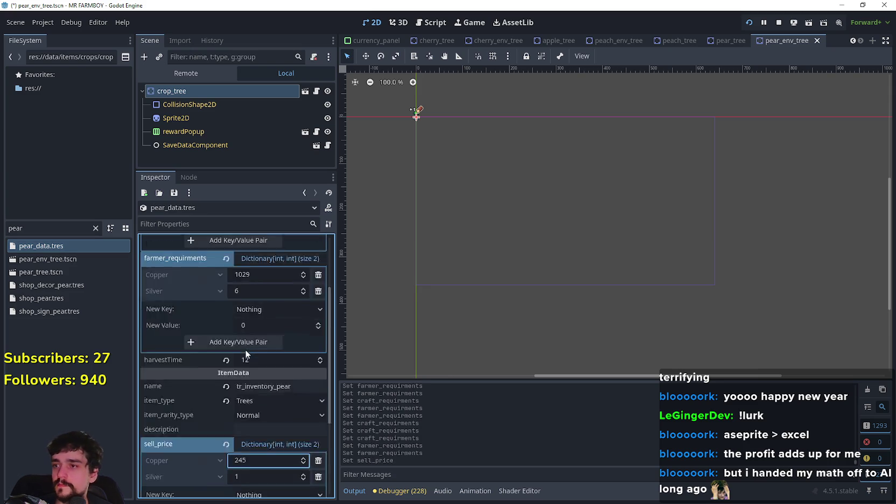
{"action": "left_click", "coordinate": [8, 228]}
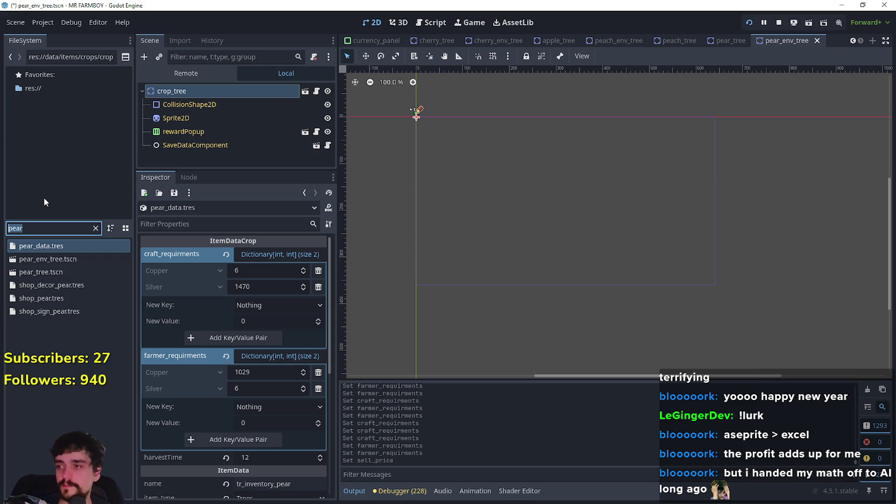
- Open peach_data.tres, paste the copied craft requirements and set its Copper sell price to 245
{"action": "type", "text": "peach"}
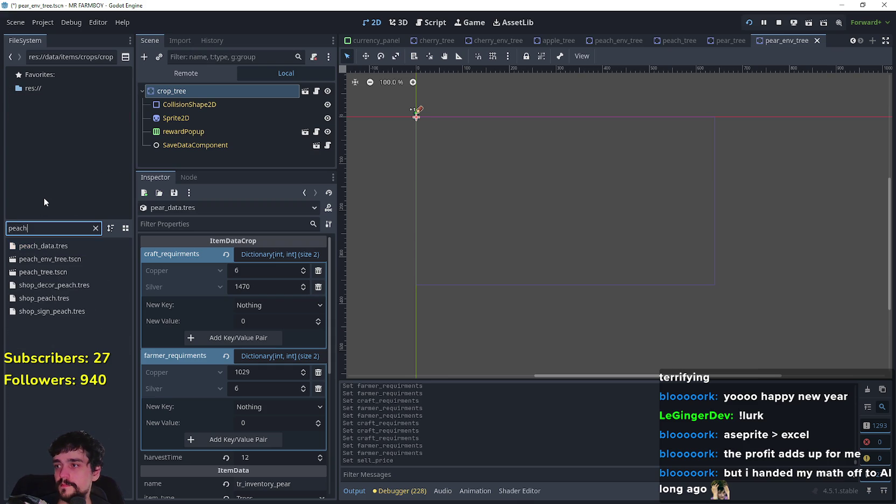
{"action": "left_click", "coordinate": [75, 245]}
{"action": "double_click", "coordinate": [74, 245]}
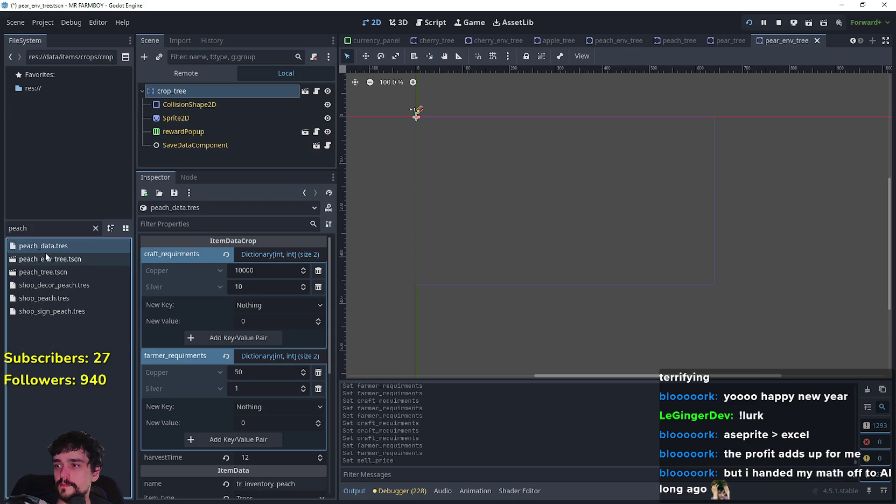
{"action": "right_click", "coordinate": [185, 256]}
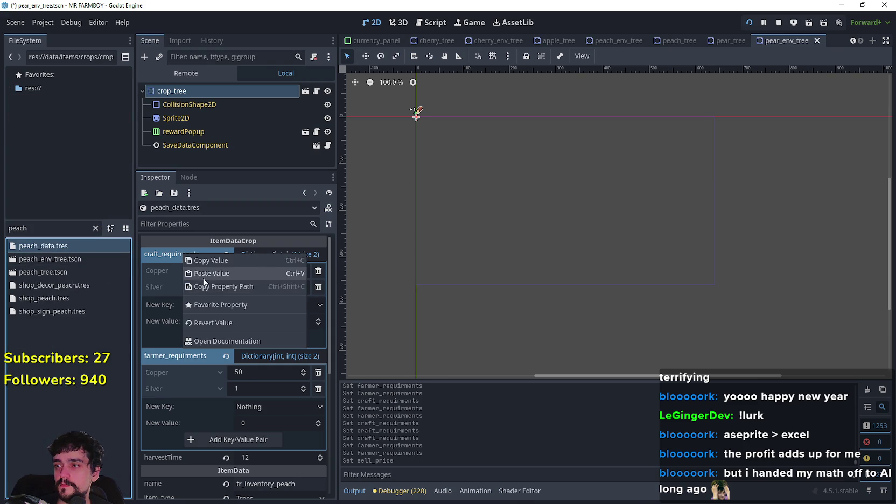
{"action": "left_click", "coordinate": [203, 277]}
{"action": "scroll", "coordinate": [196, 309], "scroll_direction": "down", "scroll_amount": 2}
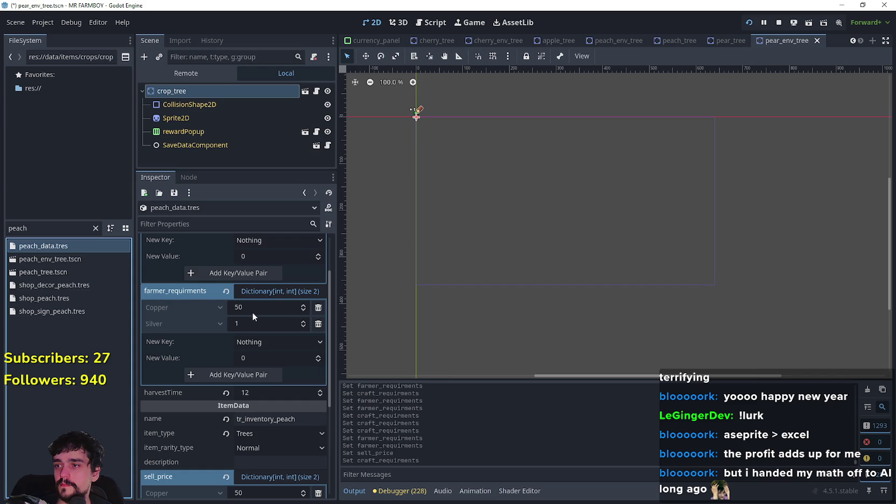
{"action": "scroll", "coordinate": [234, 364], "scroll_direction": "down", "scroll_amount": 4}
{"action": "left_click", "coordinate": [252, 364]}
{"action": "type", "text": "24"}
{"action": "key", "text": "Return"}
- Set the peach's farmer Copper value to 1470*0.7 (1029) and save
{"action": "scroll", "coordinate": [254, 365], "scroll_direction": "up", "scroll_amount": 4}
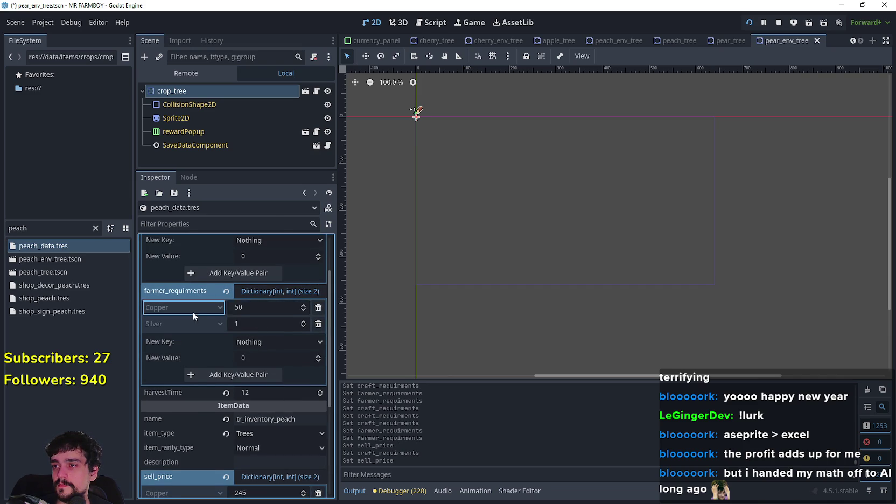
{"action": "scroll", "coordinate": [241, 317], "scroll_direction": "up", "scroll_amount": 2}
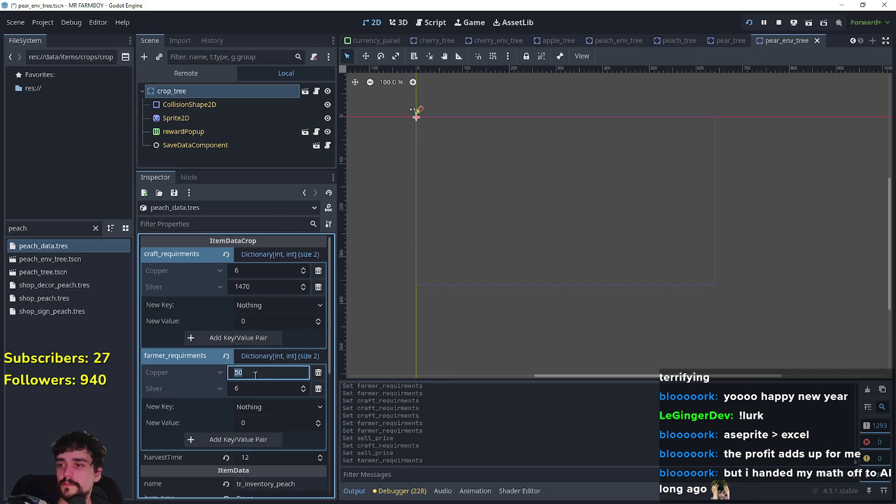
{"action": "type", "text": "14"}
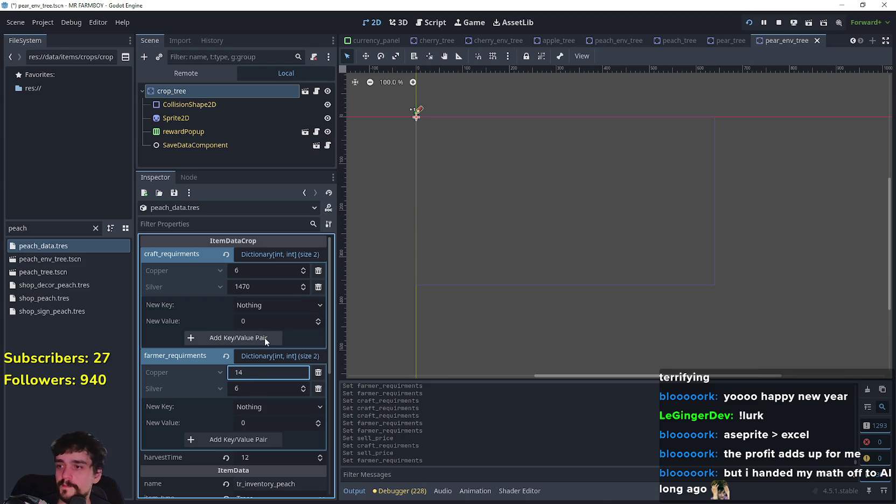
{"action": "type", "text": "70*"}
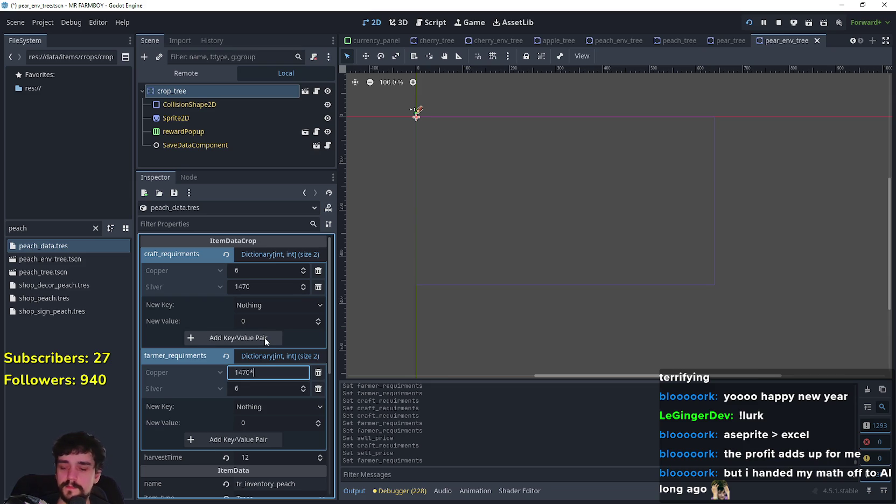
{"action": "type", "text": "0.7"}
{"action": "key", "text": "Return"}
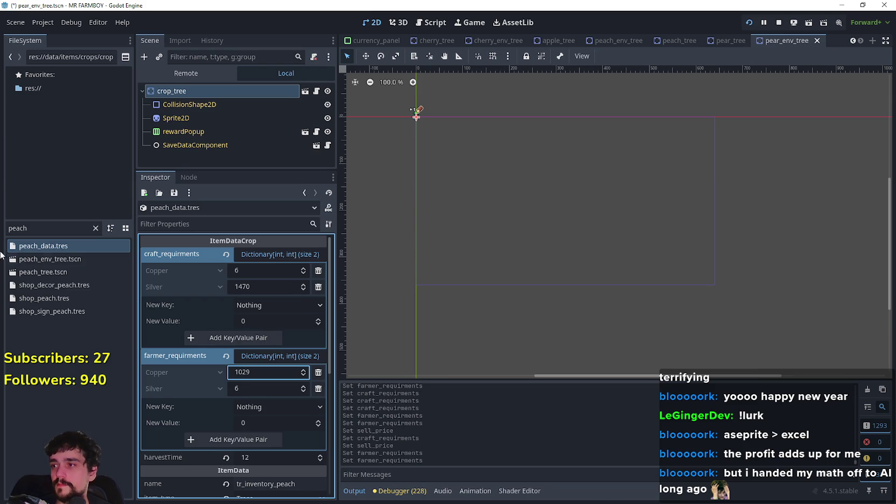
{"action": "key", "text": "ctrl+s"}
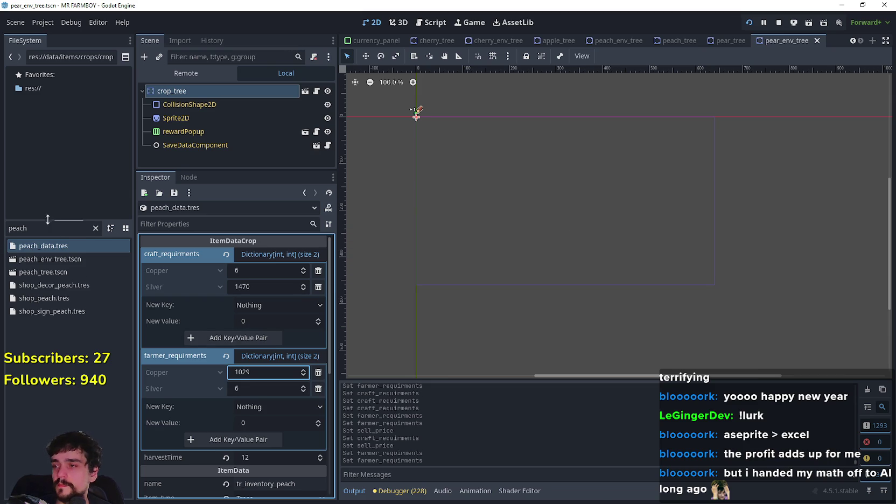
- Look over pear_data.tres, then open cherry_data.tres down to its sell_price, and save
{"action": "double_click", "coordinate": [55, 219]}
{"action": "type", "text": "pear"}
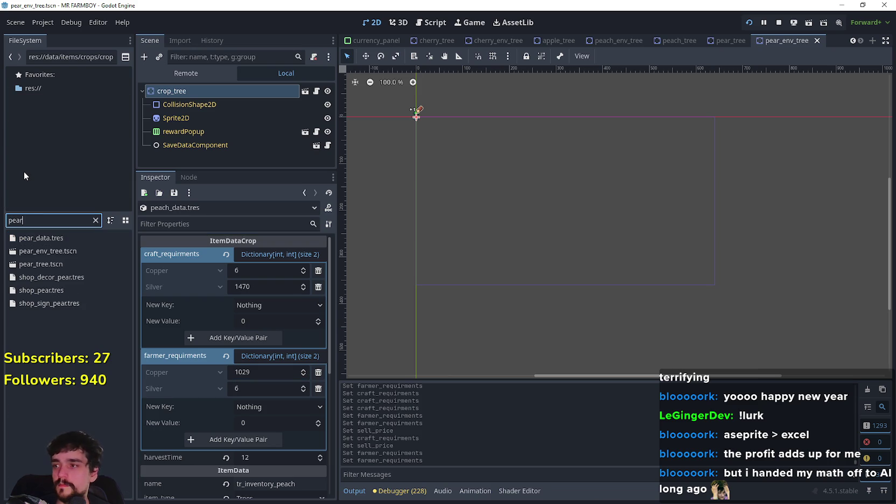
{"action": "left_click", "coordinate": [42, 240]}
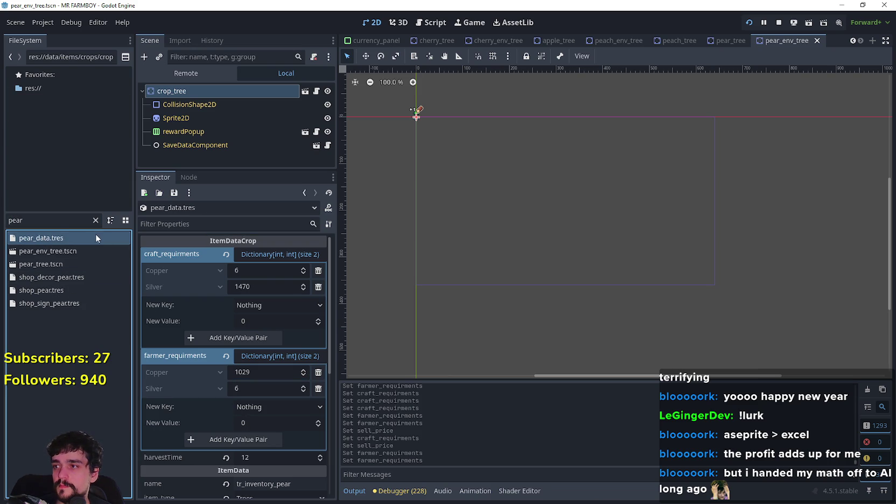
{"action": "key", "text": "BackSpace"}
{"action": "type", "text": "ch"}
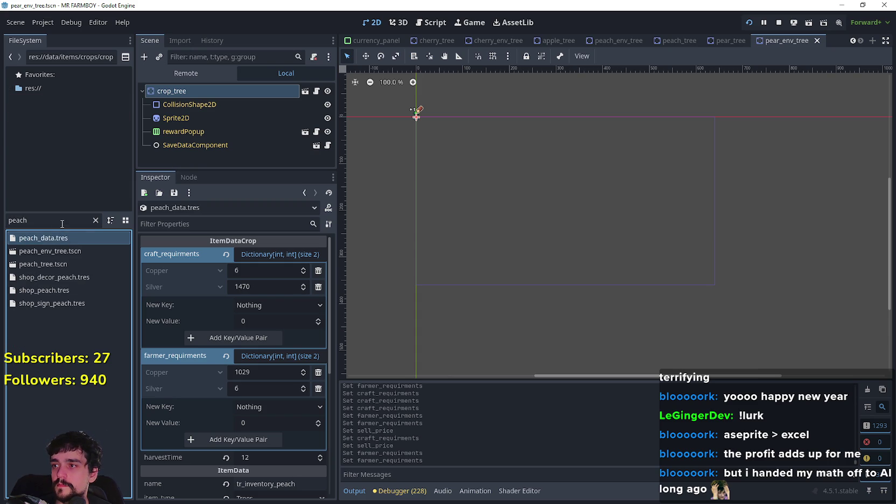
{"action": "left_click_drag", "start_coordinate": [29, 220], "coordinate": [2, 218]}
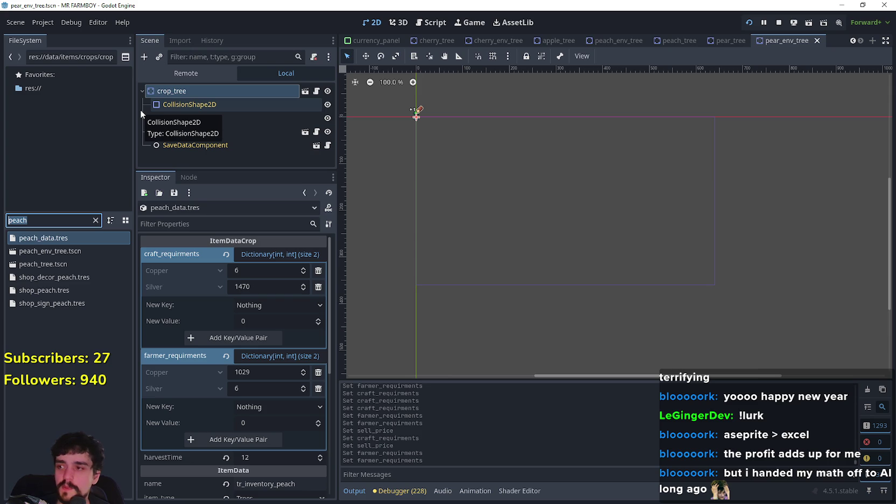
{"action": "type", "text": "cherry"}
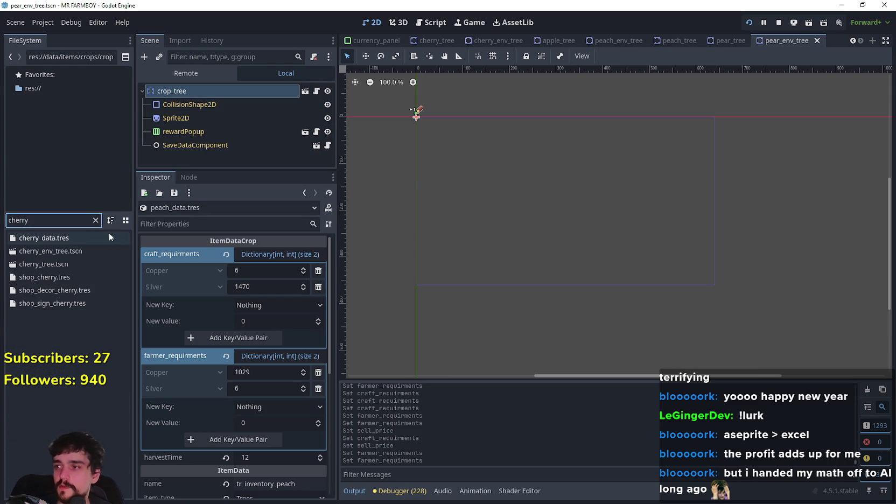
{"action": "left_click", "coordinate": [97, 236]}
{"action": "scroll", "coordinate": [293, 414], "scroll_direction": "down", "scroll_amount": 3}
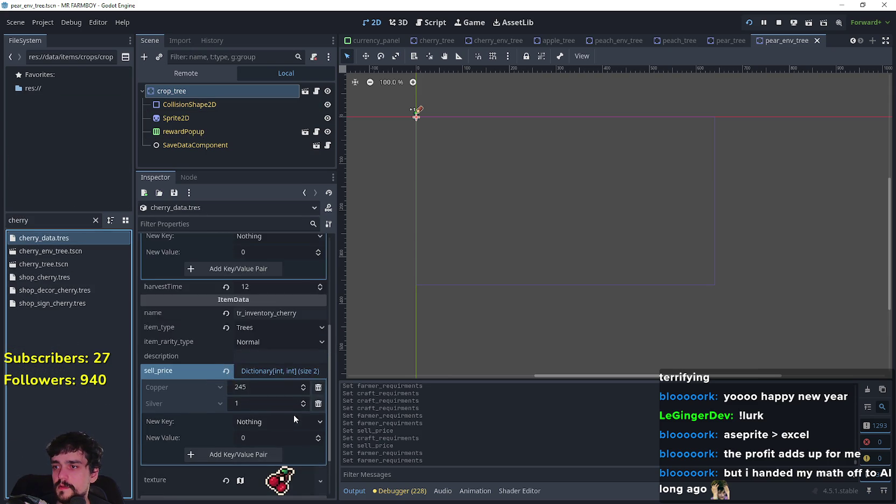
{"action": "key", "text": "ctrl+s"}
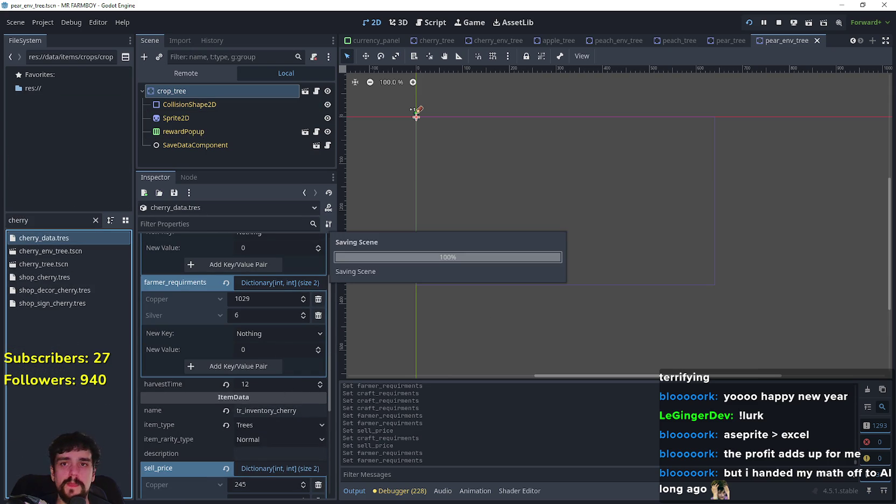
{"action": "key", "text": "alt+Tab"}
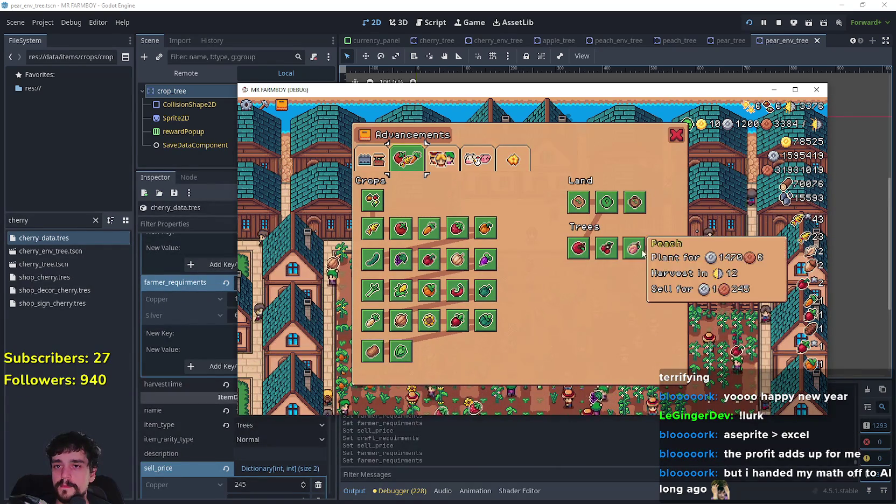
- Maximize the game window and show the Buildings tree, where the Blacksmith forges ores into coins
{"action": "double_click", "coordinate": [253, 90]}
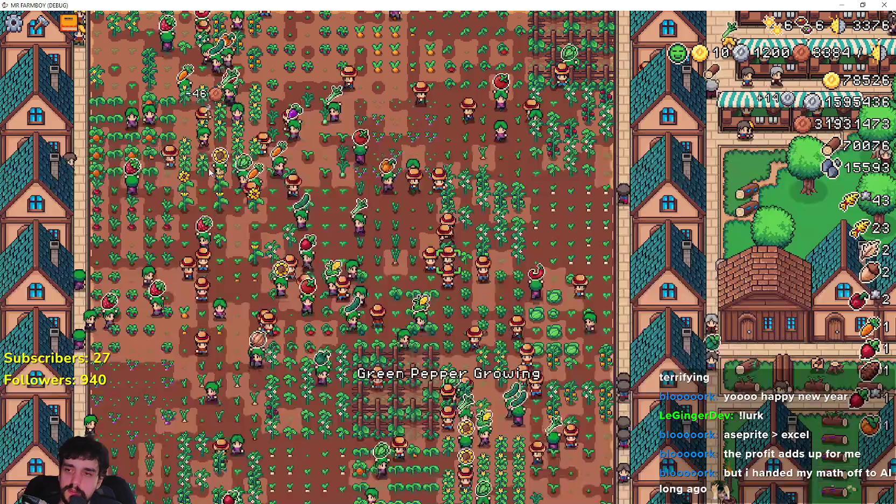
{"action": "left_click", "coordinate": [226, 105]}
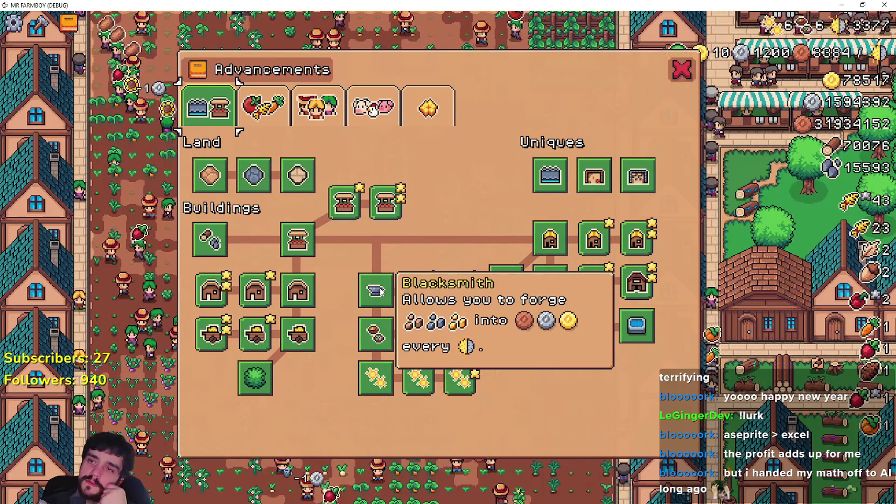
- Close Advancements and view a house's hireable workers panel, then close it
{"action": "left_click", "coordinate": [680, 70]}
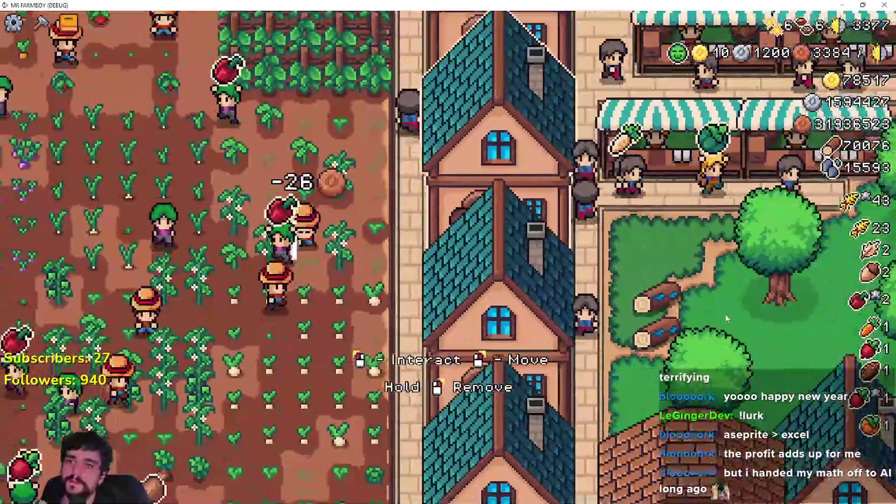
{"action": "left_click", "coordinate": [550, 255]}
{"action": "mouse_move", "coordinate": [353, 206]}
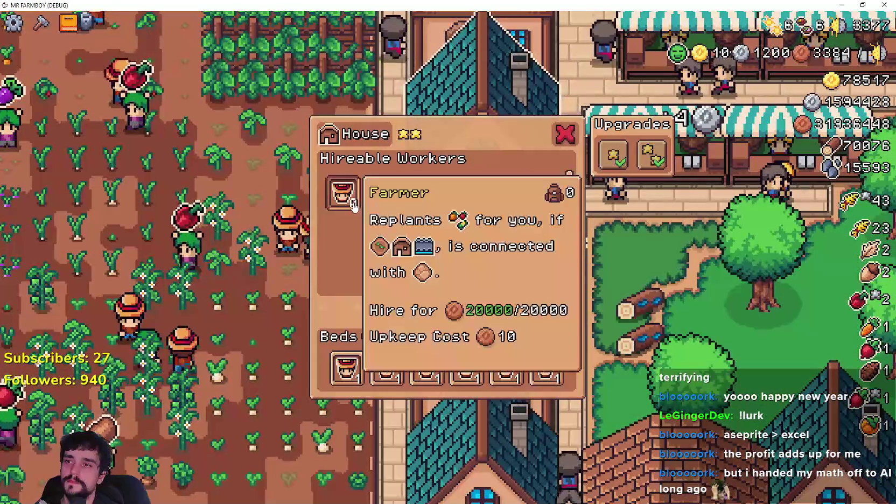
{"action": "mouse_move", "coordinate": [377, 213]}
{"action": "key", "text": "Escape"}
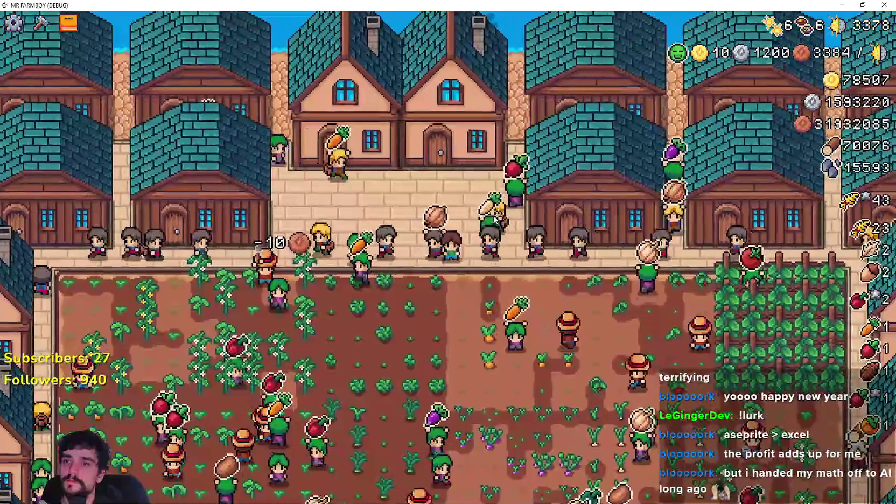
- Recheck the Blacksmith advancement, then pan across town to the blacksmith house and reopen Advancements
{"action": "left_click", "coordinate": [68, 22]}
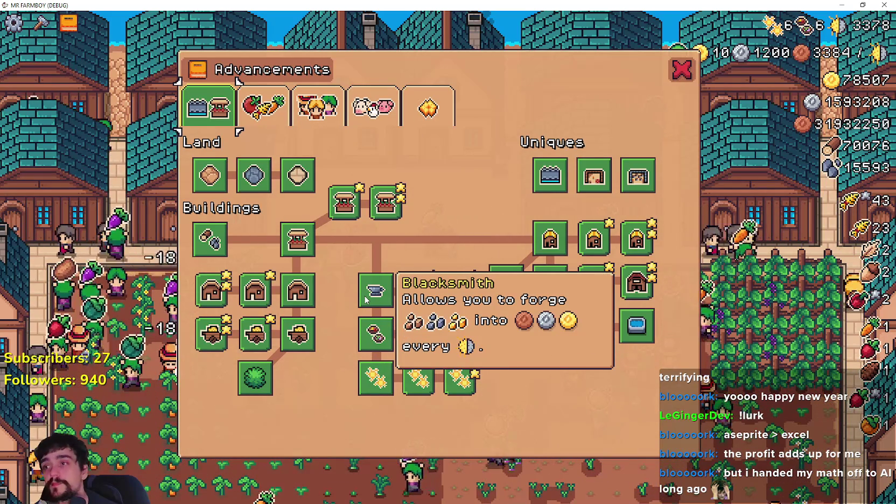
{"action": "key", "text": "Escape"}
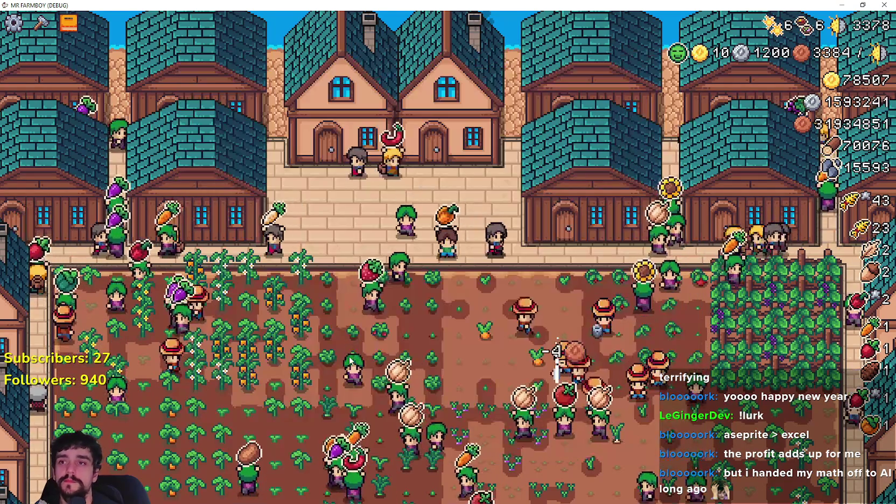
{"action": "key", "text": "a"}
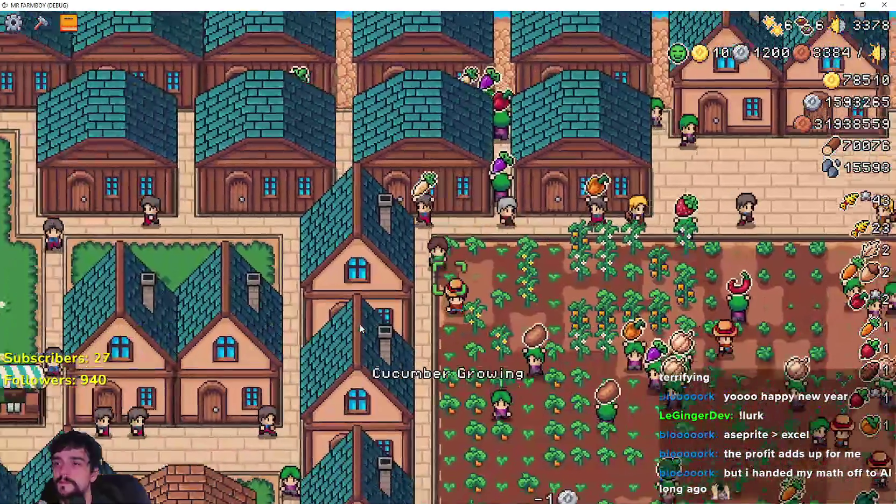
{"action": "key", "text": "s"}
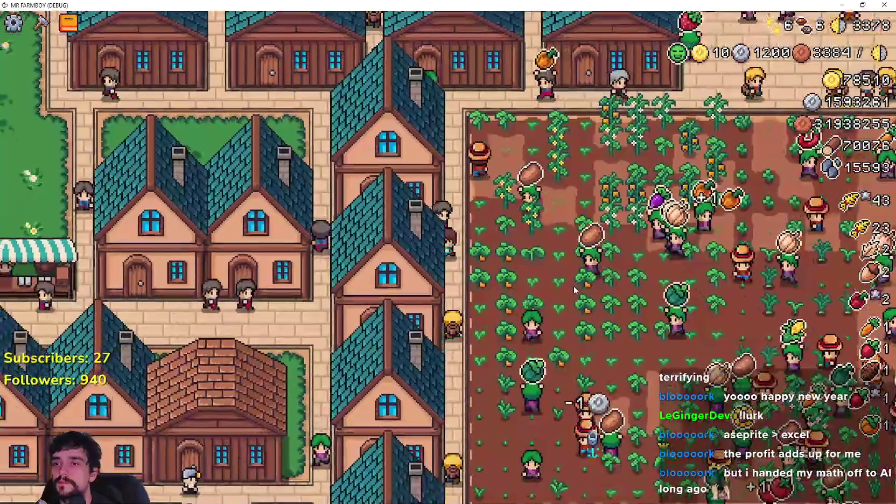
{"action": "key", "text": "w"}
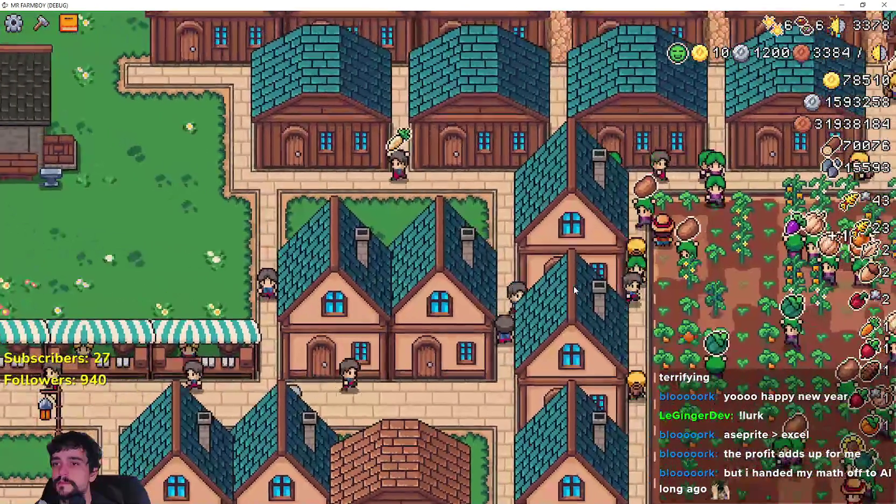
{"action": "key", "text": "a"}
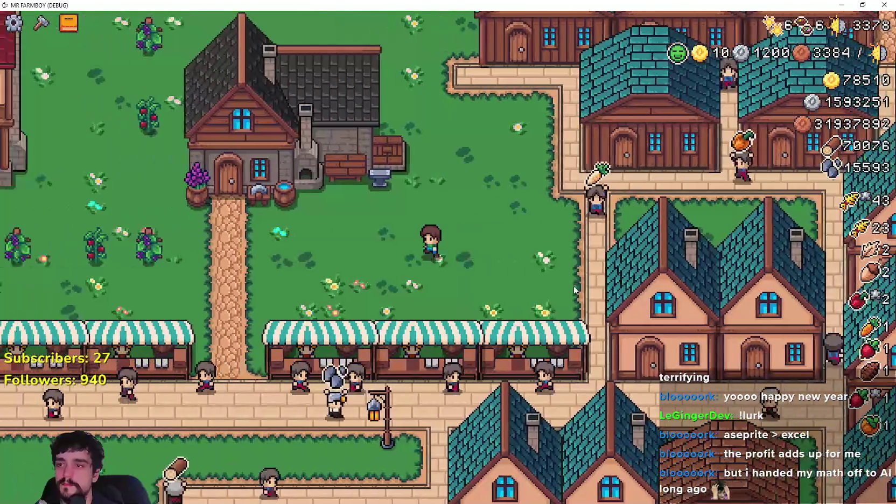
{"action": "key", "text": "Tab"}
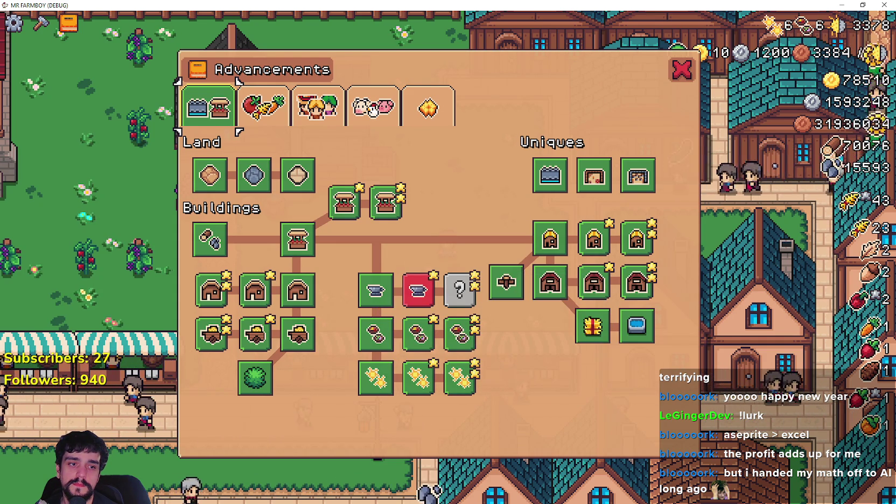
- In the localization spreadsheet, pick an empty cell below the inn and temple upkeep texts
{"action": "key", "text": "alt+Tab"}
{"action": "scroll", "coordinate": [249, 374], "scroll_direction": "down", "scroll_amount": 2}
{"action": "left_click", "coordinate": [248, 322]}
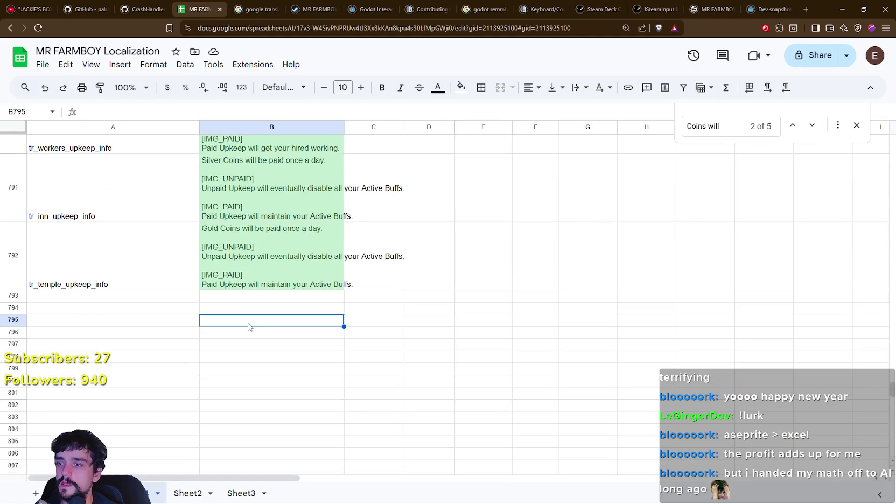
- Enter 'Gives upgrades that boost your stats' in cell B794
{"action": "scroll", "coordinate": [238, 330], "scroll_direction": "up", "scroll_amount": 4}
{"action": "scroll", "coordinate": [237, 330], "scroll_direction": "down", "scroll_amount": 3}
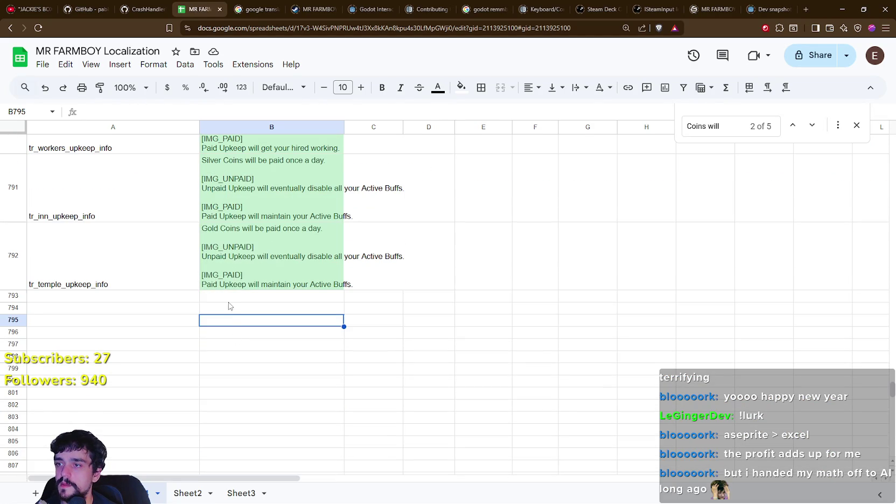
{"action": "left_click", "coordinate": [229, 297]}
{"action": "scroll", "coordinate": [231, 323], "scroll_direction": "up", "scroll_amount": 3}
{"action": "scroll", "coordinate": [237, 344], "scroll_direction": "down", "scroll_amount": 2}
{"action": "type", "text": "Gives upgrades that boost your stats"}
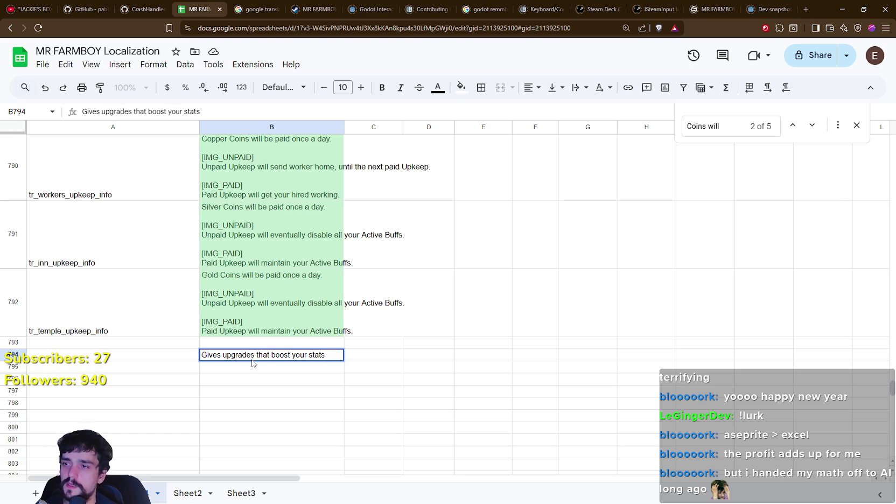
{"action": "key", "text": "Return"}
- Switch between the game and the sheet to compare against the Inn text
{"action": "key", "text": "alt+Tab"}
{"action": "mouse_move", "coordinate": [378, 337]}
{"action": "key", "text": "alt+Tab"}
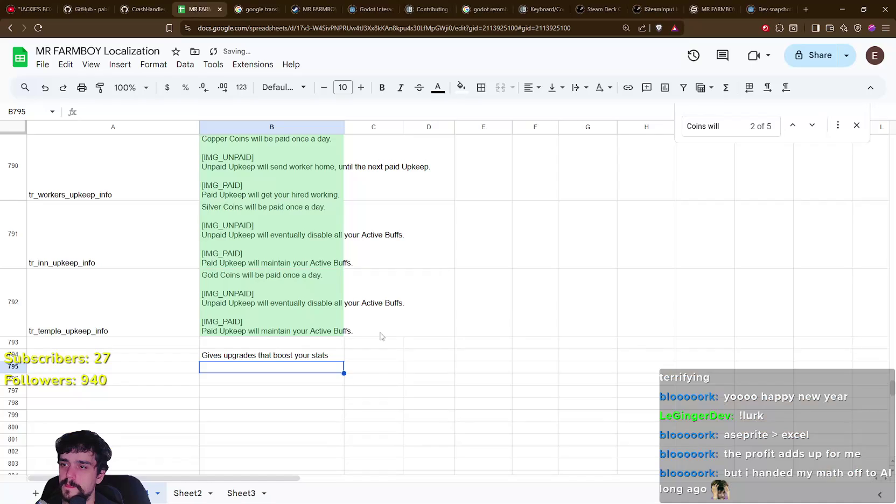
{"action": "key", "text": "alt+Tab"}
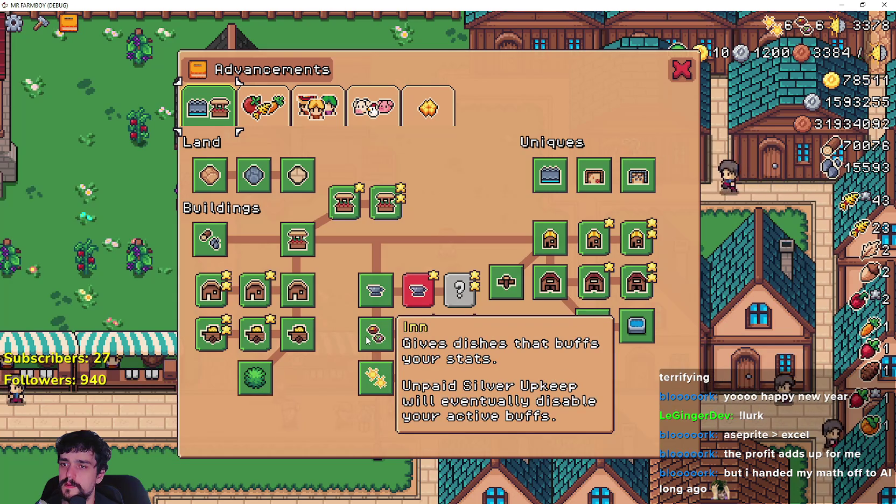
- Show the Workers advancements to read Upkeep: 'Copper Coins will be paid once a day.'
{"action": "key", "text": "alt+Tab"}
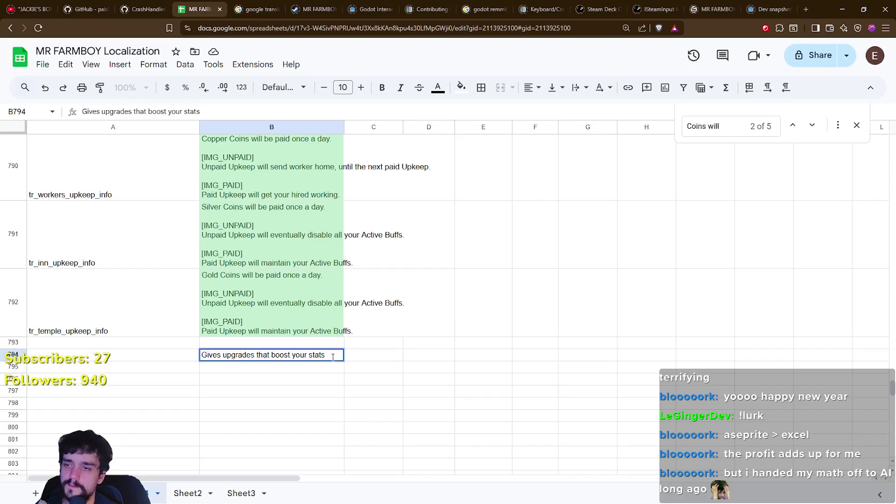
{"action": "key", "text": "alt+Tab"}
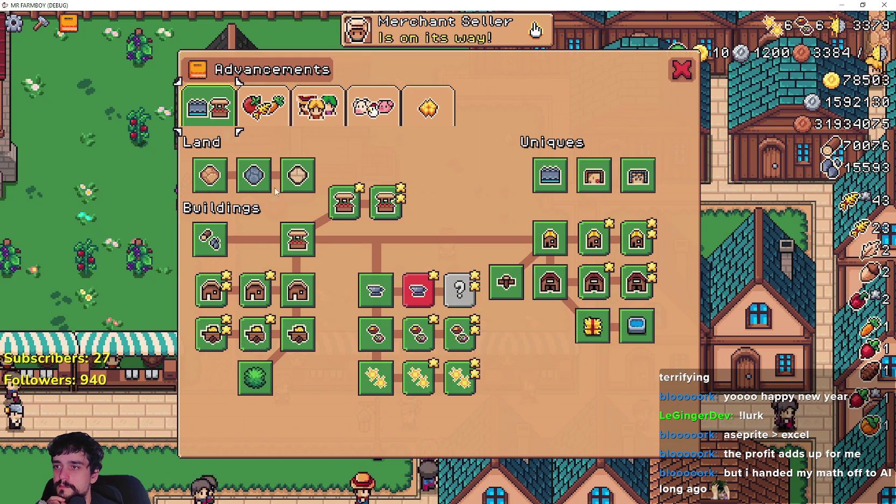
{"action": "left_click", "coordinate": [263, 107]}
{"action": "left_click", "coordinate": [318, 118]}
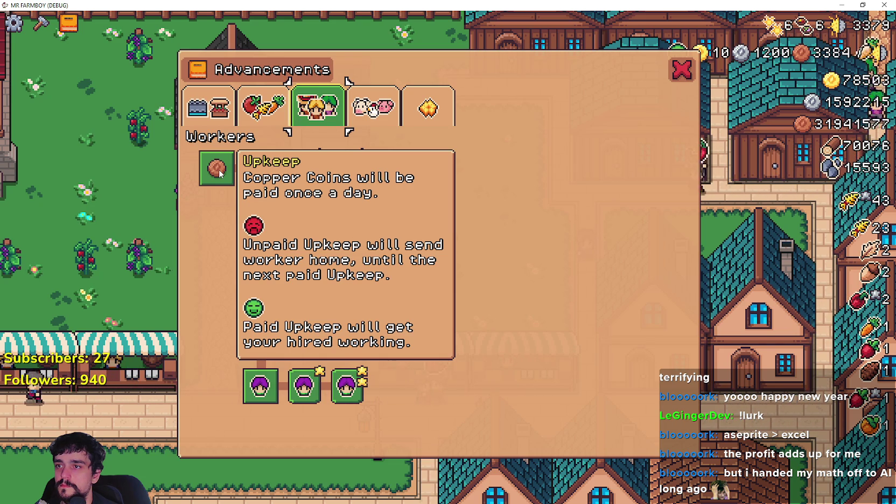
- Reread the Inn's upkeep text on the Land and Buildings tree, then return to the localization sheet
{"action": "left_click", "coordinate": [229, 116]}
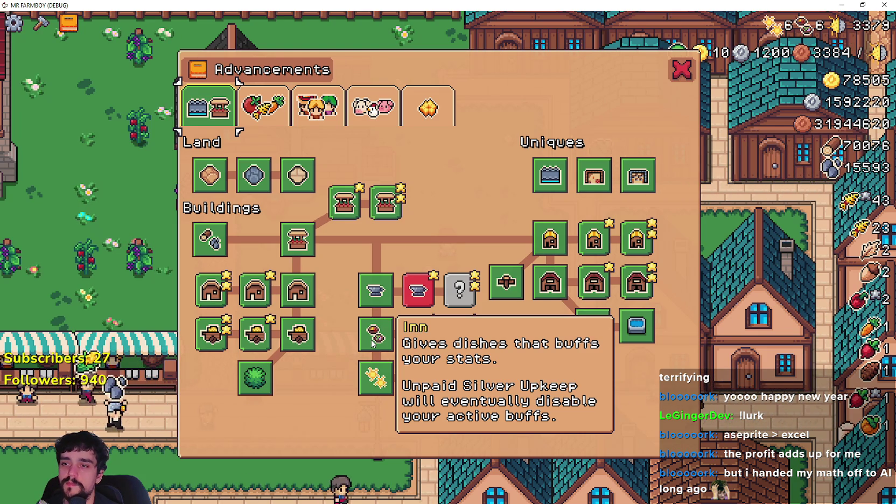
{"action": "key", "text": "alt+Tab"}
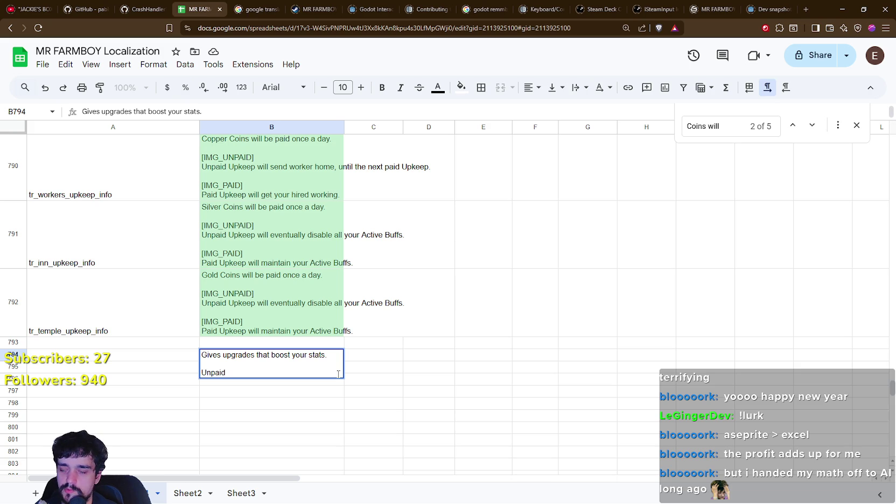
- Finish B794's second line, 'Unpaid [IMG_COPPER] Upkeep will eventually disable your active buffs', checking the Inn tooltip
{"action": "key", "text": "alt+Tab"}
{"action": "mouse_move", "coordinate": [373, 345]}
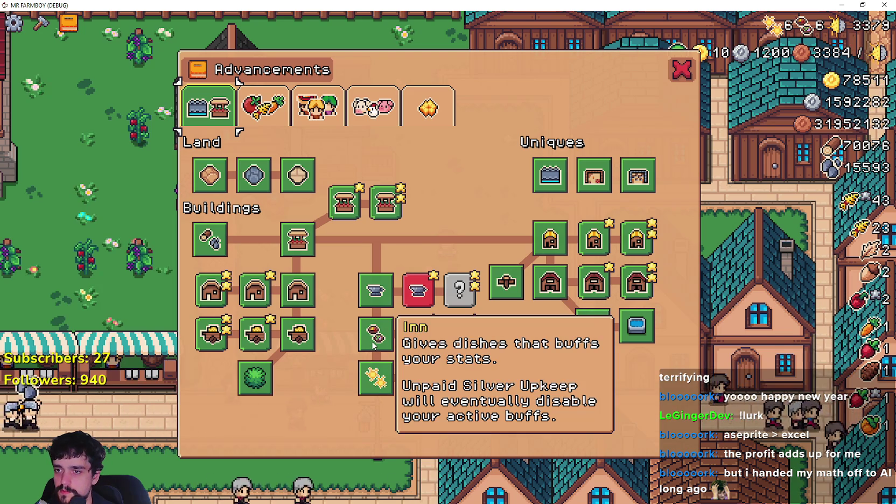
{"action": "key", "text": "alt+Tab"}
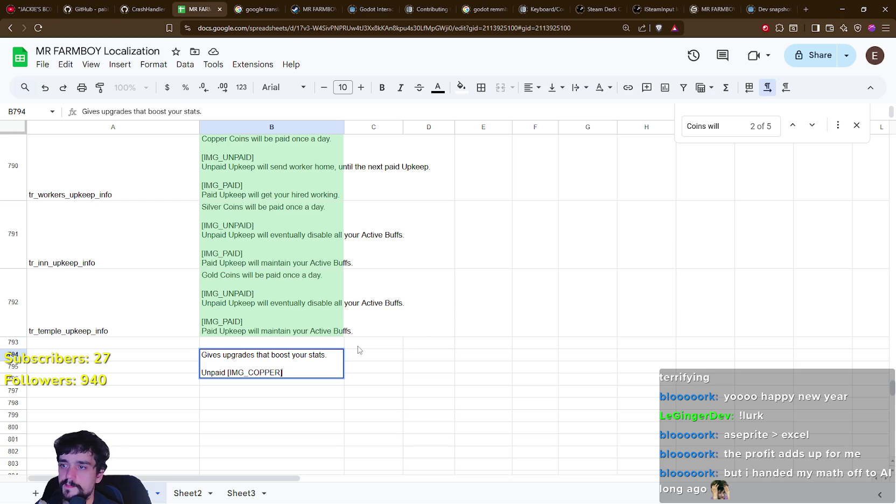
{"action": "key", "text": "alt+Tab"}
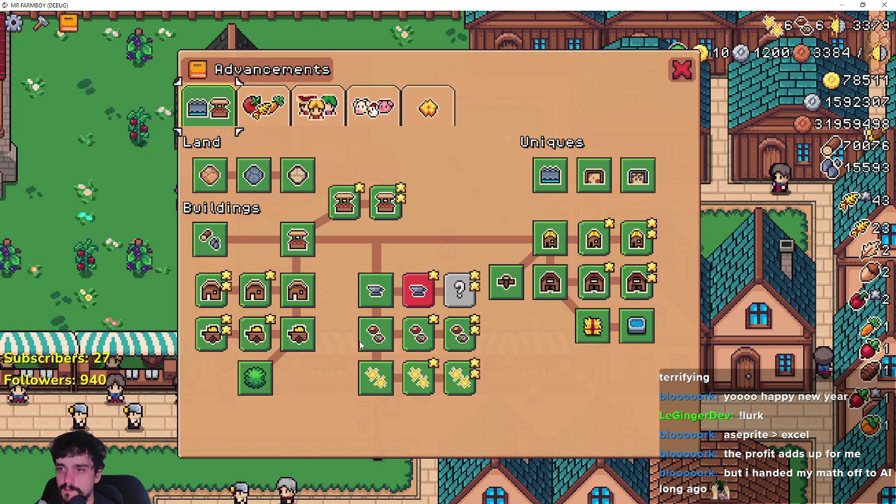
{"action": "key", "text": "alt+Tab"}
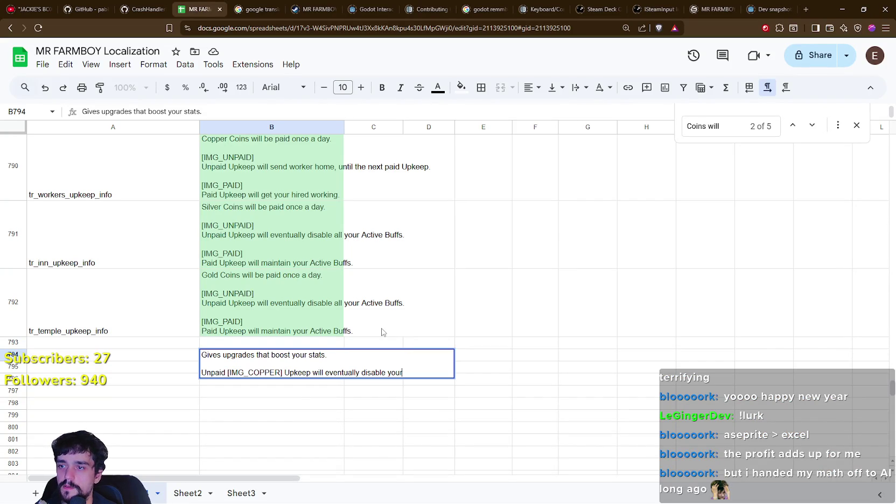
{"action": "key", "text": "alt+Tab"}
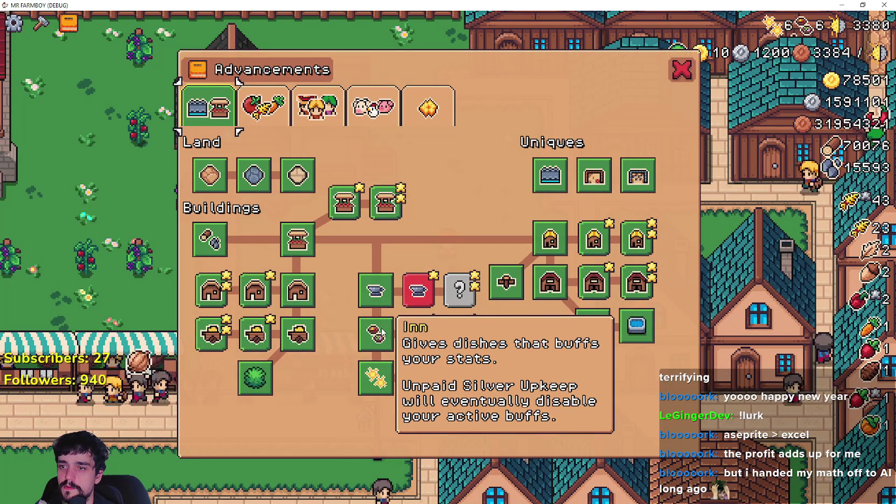
{"action": "key", "text": "alt+Tab"}
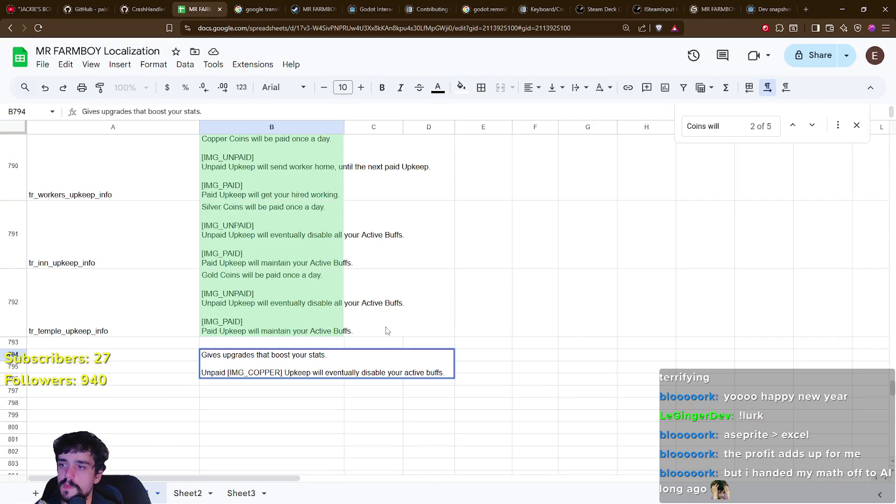
{"action": "left_click", "coordinate": [320, 398]}
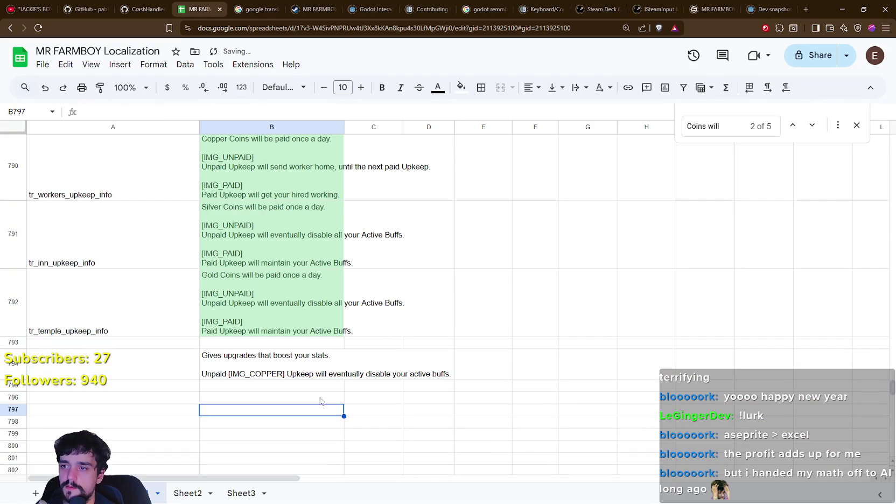
- Add a space after [IMG_COPPER] in B794, then select key cell A794
{"action": "left_click", "coordinate": [248, 373]}
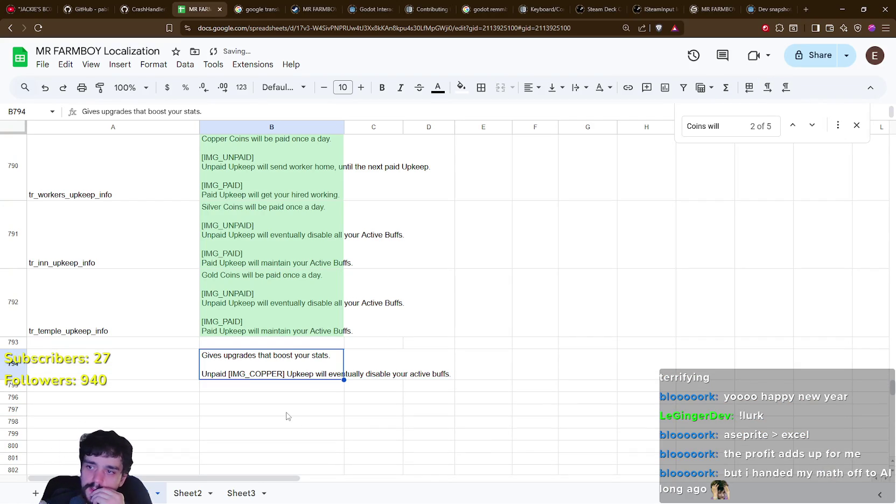
{"action": "double_click", "coordinate": [275, 374]}
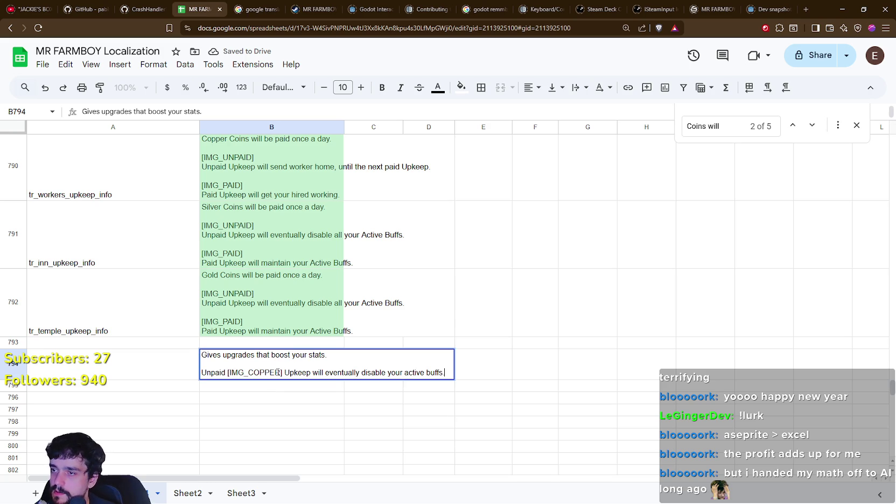
{"action": "left_click", "coordinate": [299, 401]}
{"action": "left_click", "coordinate": [310, 364]}
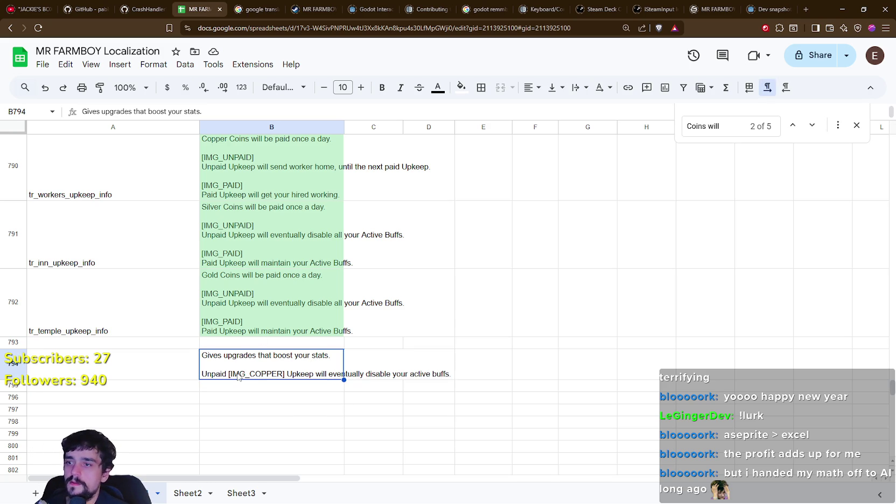
{"action": "left_click", "coordinate": [142, 375]}
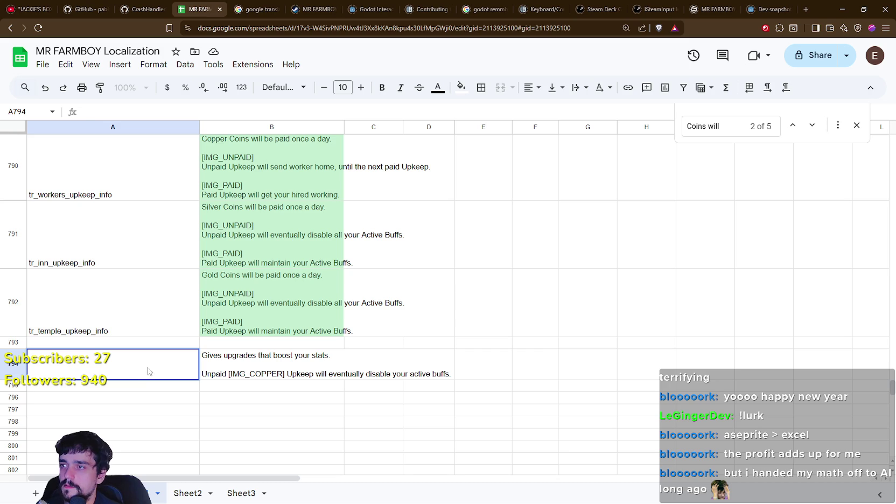
{"action": "type", "text": "tr"}
- Compare with the tr_buildings_blacksmith_upgrade_1 key naming, then filter Godot's FileSystem for 'adva'
{"action": "scroll", "coordinate": [315, 226], "scroll_direction": "up", "scroll_amount": 3}
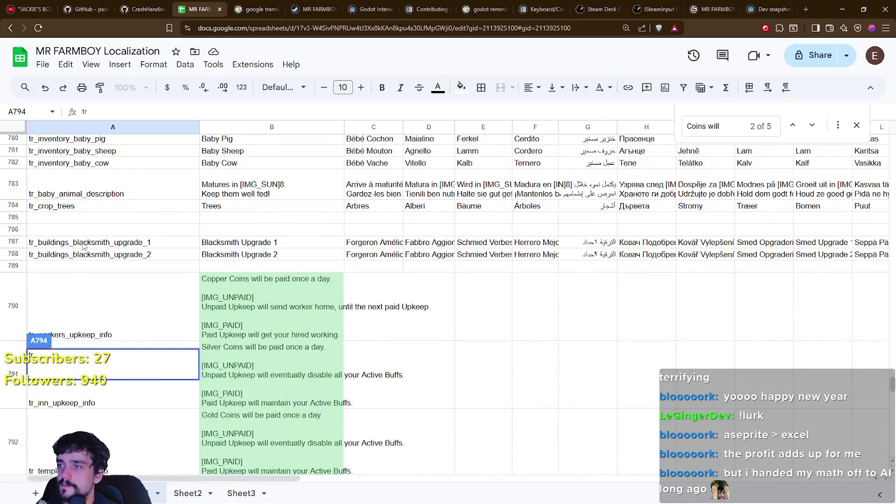
{"action": "scroll", "coordinate": [87, 247], "scroll_direction": "down", "scroll_amount": 2}
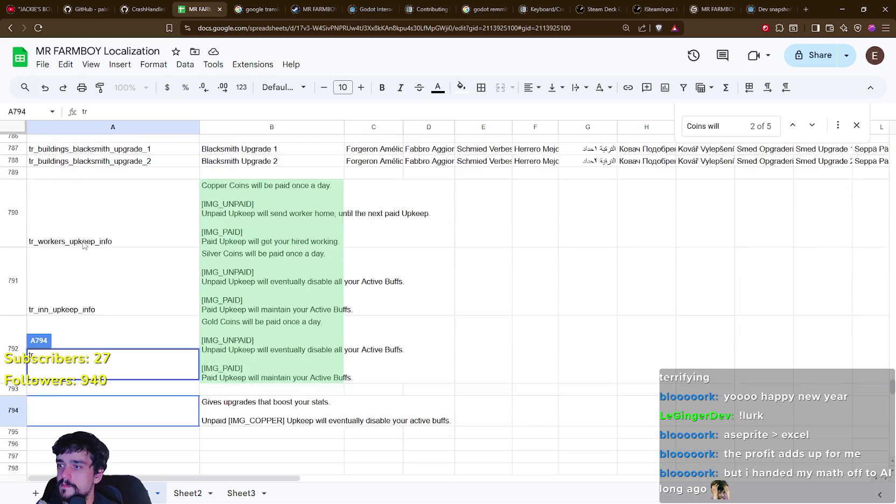
{"action": "scroll", "coordinate": [103, 253], "scroll_direction": "up", "scroll_amount": 2}
{"action": "left_click", "coordinate": [84, 245]}
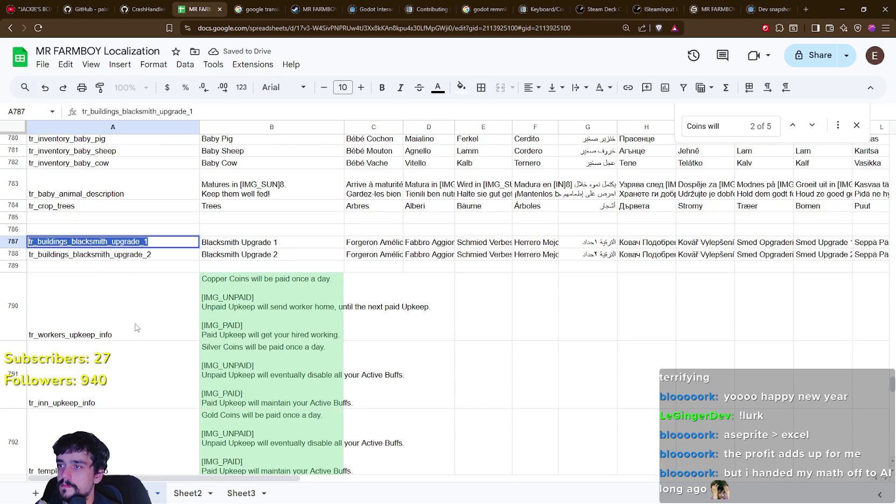
{"action": "left_click", "coordinate": [135, 327]}
{"action": "scroll", "coordinate": [138, 323], "scroll_direction": "down", "scroll_amount": 3}
{"action": "left_click", "coordinate": [99, 329]}
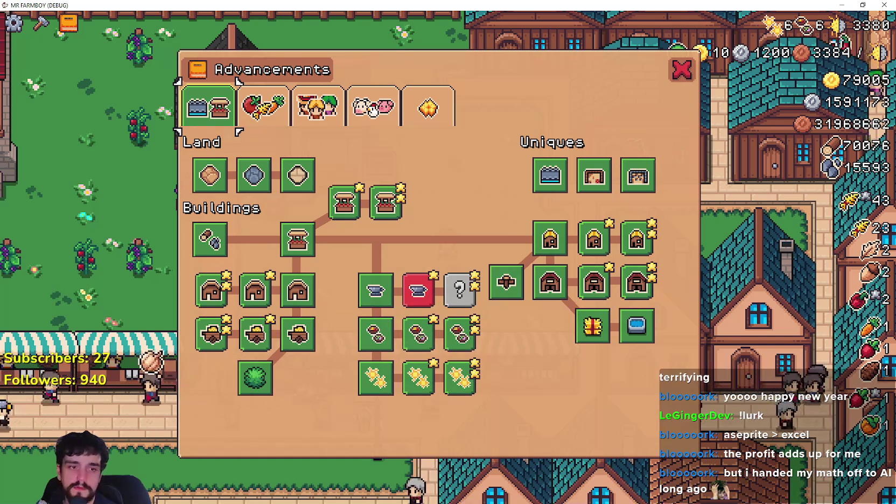
{"action": "key", "text": "alt+Tab"}
{"action": "type", "text": "adva"}
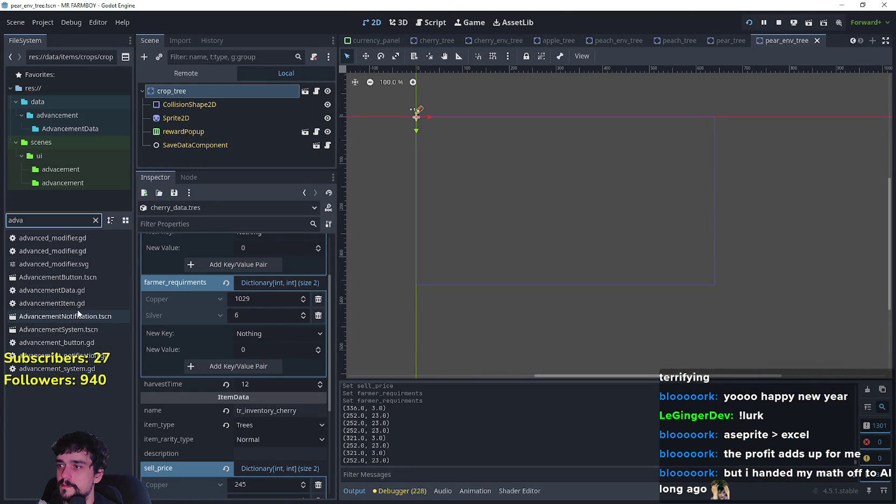
- In AdvancementSystem.tscn, select BlacksmithAdvButton and copy its description key tr_blacksmith_info
{"action": "double_click", "coordinate": [83, 327]}
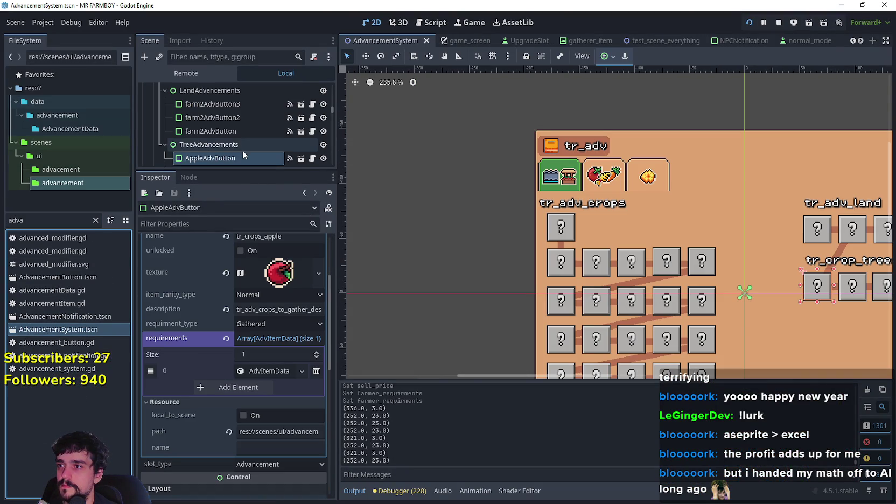
{"action": "scroll", "coordinate": [258, 145], "scroll_direction": "down", "scroll_amount": 1}
{"action": "left_click_drag", "start_coordinate": [334, 114], "coordinate": [330, 96]}
{"action": "scroll", "coordinate": [330, 97], "scroll_direction": "up", "scroll_amount": 2}
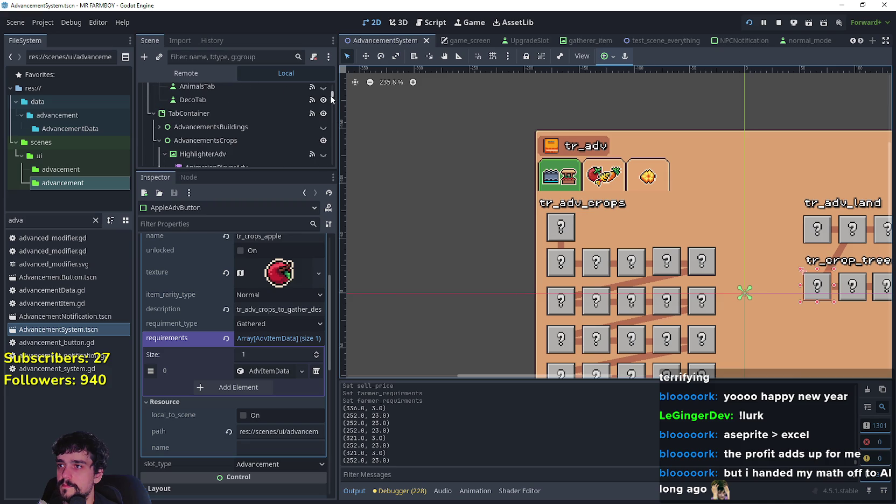
{"action": "left_click", "coordinate": [323, 140]}
{"action": "left_click", "coordinate": [695, 323]}
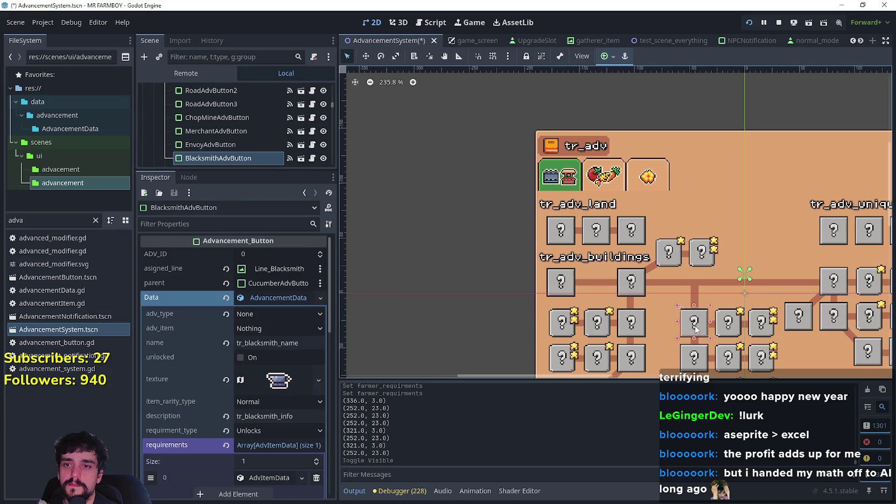
{"action": "left_click", "coordinate": [282, 345]}
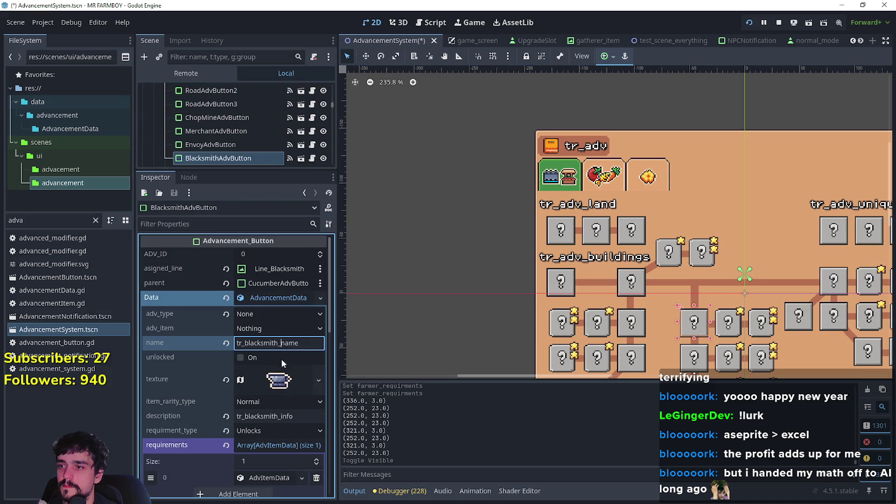
{"action": "double_click", "coordinate": [279, 416]}
{"action": "key", "text": "ctrl+c"}
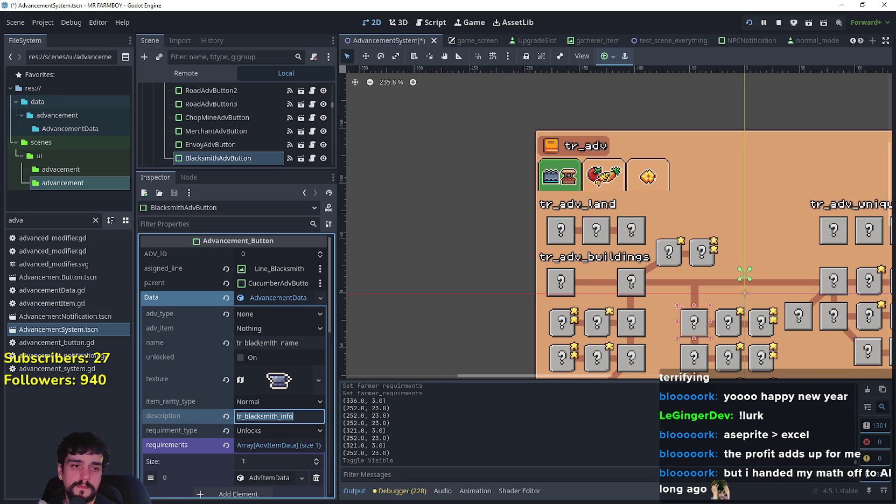
- Paste tr_blacksmith_info into key cell A794 in the spreadsheet
{"action": "key", "text": "alt+Tab"}
{"action": "left_click", "coordinate": [221, 364]}
{"action": "left_click", "coordinate": [123, 317]}
{"action": "double_click", "coordinate": [84, 323]}
{"action": "key", "text": "ctrl+a"}
{"action": "key", "text": "ctrl+v"}
{"action": "key", "text": "ctrl+a"}
{"action": "key", "text": "ctrl+v"}
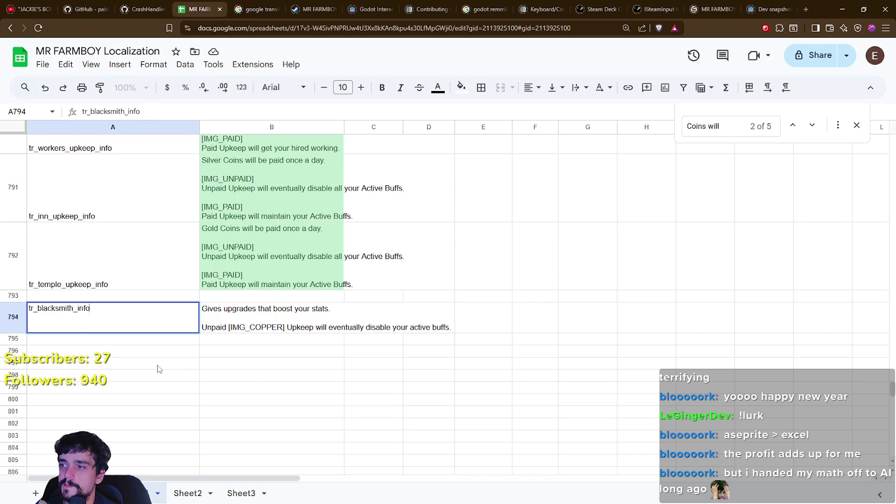
- Search the sheet for tr_blacksmith_info and jump to its other match
{"action": "left_click", "coordinate": [158, 369]}
{"action": "left_click", "coordinate": [85, 330]}
{"action": "key", "text": "ctrl+c"}
{"action": "left_click", "coordinate": [709, 127]}
{"action": "left_click_drag", "start_coordinate": [710, 127], "coordinate": [774, 127]}
{"action": "key", "text": "ctrl+a"}
{"action": "key", "text": "ctrl+v"}
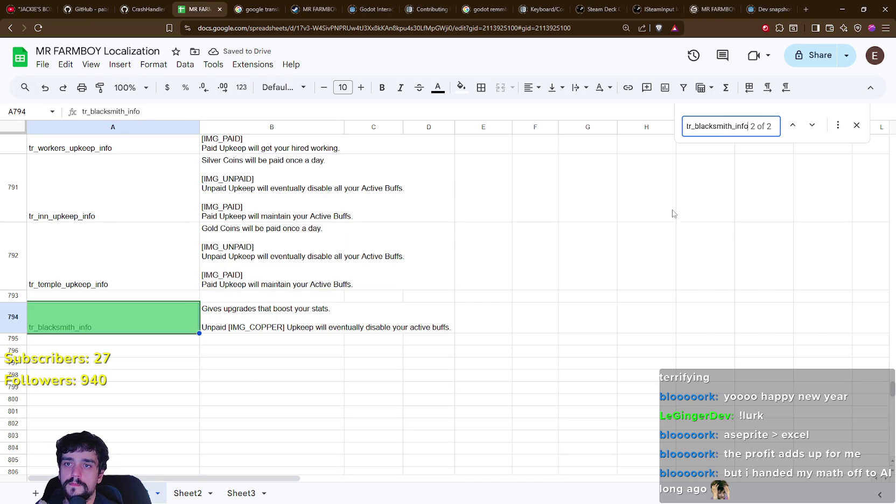
{"action": "left_click", "coordinate": [801, 126]}
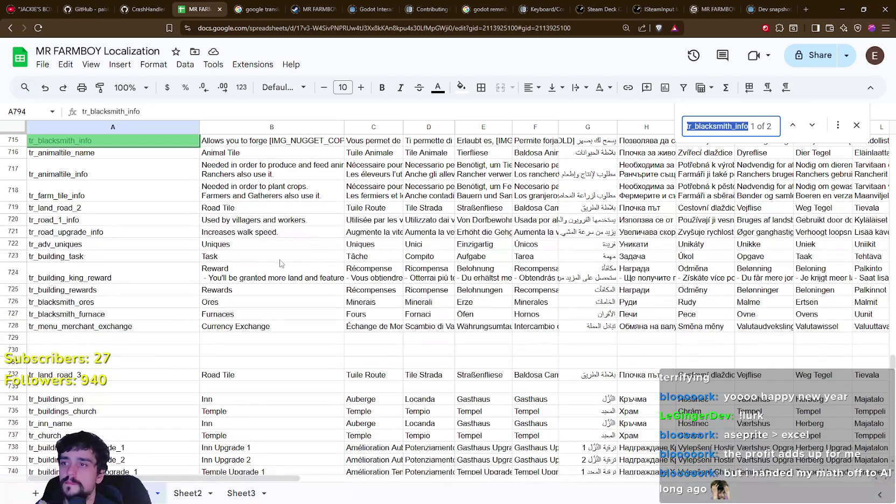
- Rename the older duplicate key in A715 to tr_blacksmith_info_Ex and recheck the matches
{"action": "scroll", "coordinate": [157, 222], "scroll_direction": "up", "scroll_amount": 1}
{"action": "left_click", "coordinate": [253, 190]}
{"action": "double_click", "coordinate": [108, 189]}
{"action": "left_click", "coordinate": [114, 137]}
{"action": "type", "text": "_Ex"}
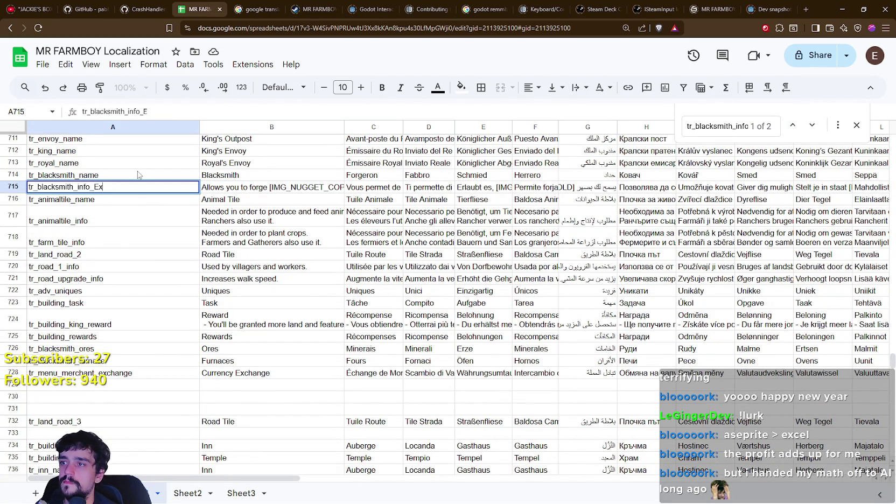
{"action": "key", "text": "Return"}
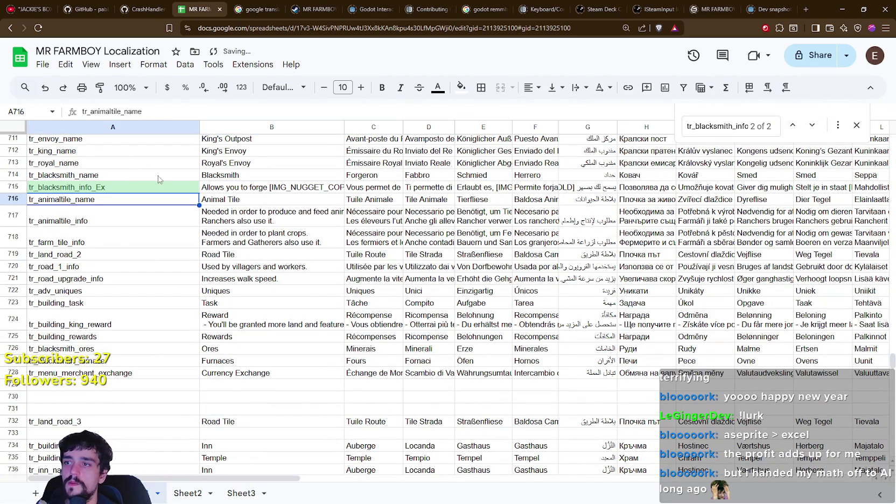
{"action": "left_click", "coordinate": [812, 125]}
- Review the copper coin tag in B794's description and the workers upkeep text in B790
{"action": "scroll", "coordinate": [572, 364], "scroll_direction": "down", "scroll_amount": 10}
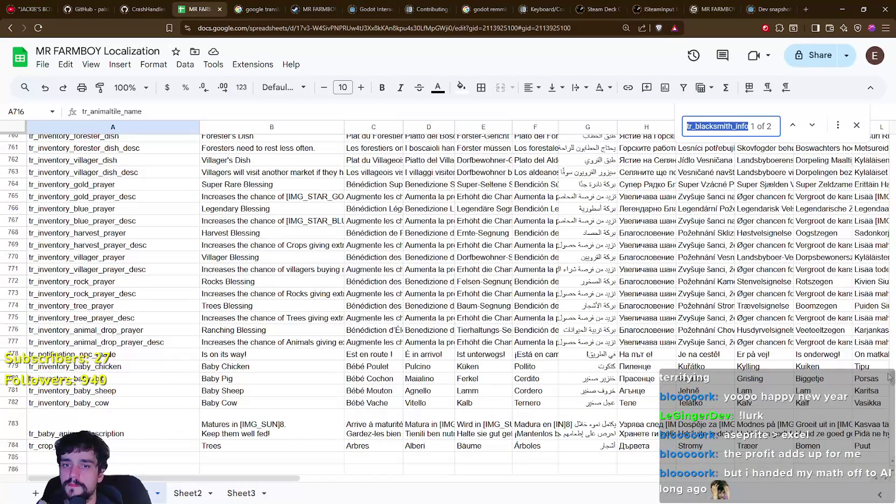
{"action": "left_click_drag", "start_coordinate": [890, 377], "coordinate": [893, 392]}
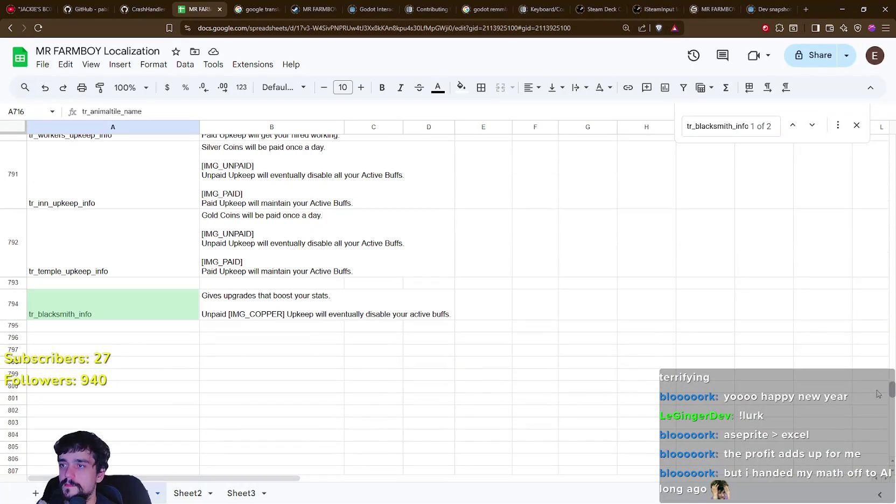
{"action": "double_click", "coordinate": [247, 317]}
{"action": "left_click_drag", "start_coordinate": [276, 312], "coordinate": [229, 320]}
{"action": "left_click", "coordinate": [252, 347]}
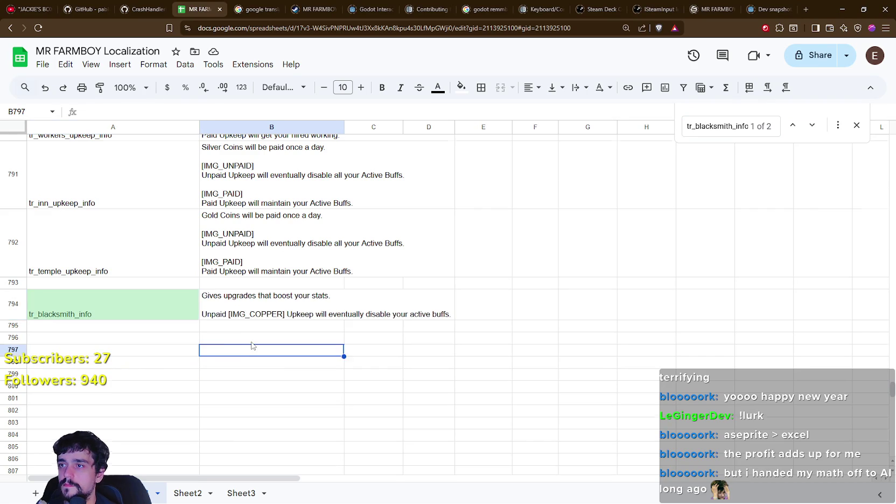
{"action": "scroll", "coordinate": [281, 313], "scroll_direction": "up", "scroll_amount": 2}
{"action": "left_click", "coordinate": [278, 231]}
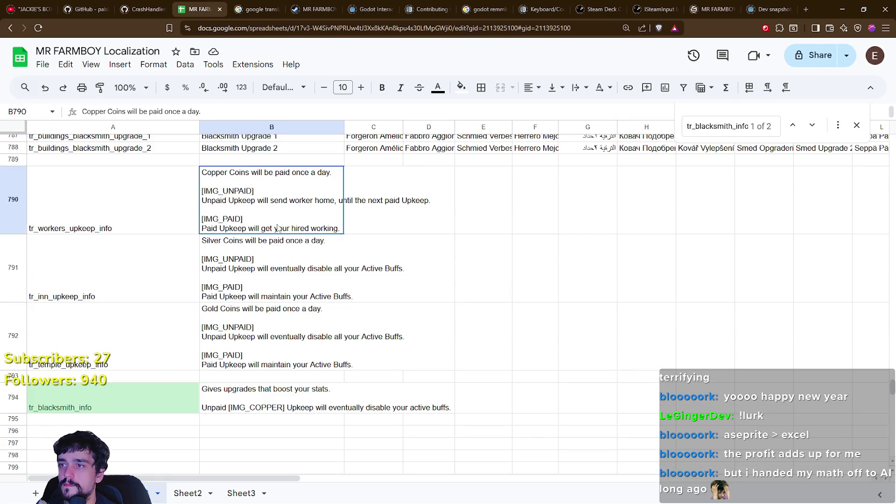
{"action": "left_click", "coordinate": [143, 277]}
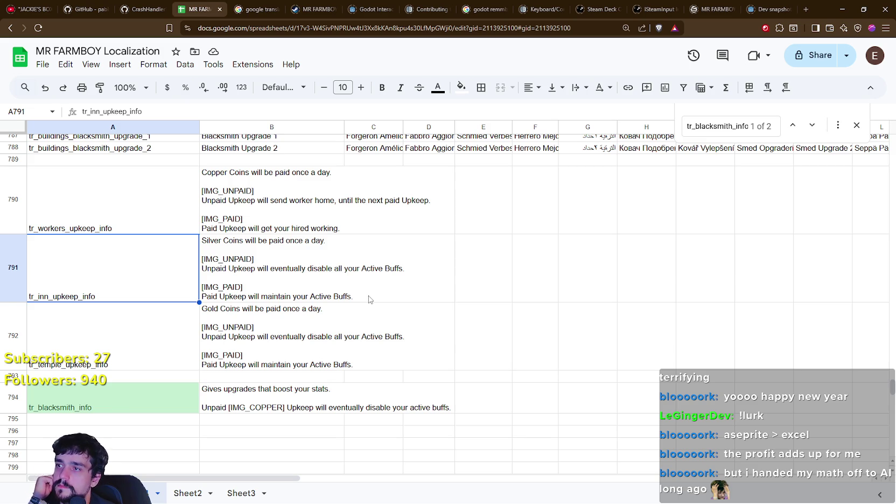
{"action": "scroll", "coordinate": [387, 294], "scroll_direction": "up", "scroll_amount": 3}
{"action": "left_click_drag", "start_coordinate": [889, 380], "coordinate": [891, 365]}
{"action": "scroll", "coordinate": [218, 334], "scroll_direction": "down", "scroll_amount": 5}
{"action": "scroll", "coordinate": [215, 327], "scroll_direction": "down", "scroll_amount": 3}
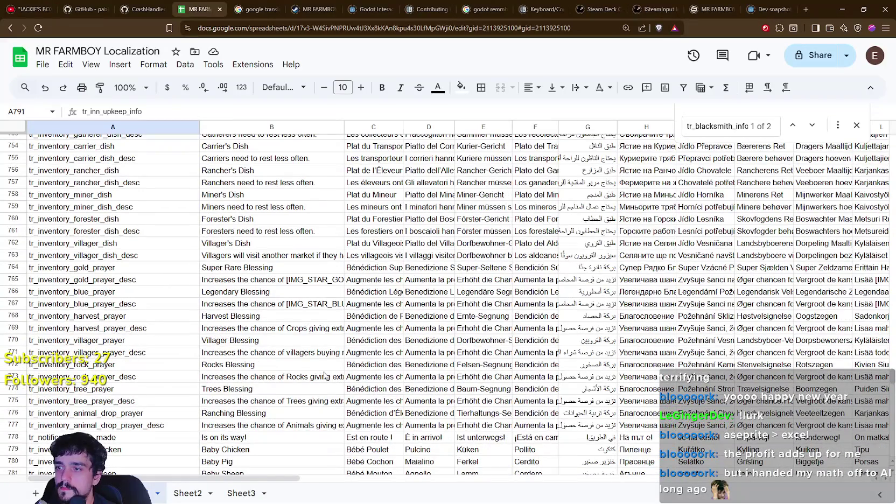
{"action": "scroll", "coordinate": [310, 376], "scroll_direction": "down", "scroll_amount": 2}
{"action": "scroll", "coordinate": [237, 423], "scroll_direction": "up", "scroll_amount": 8}
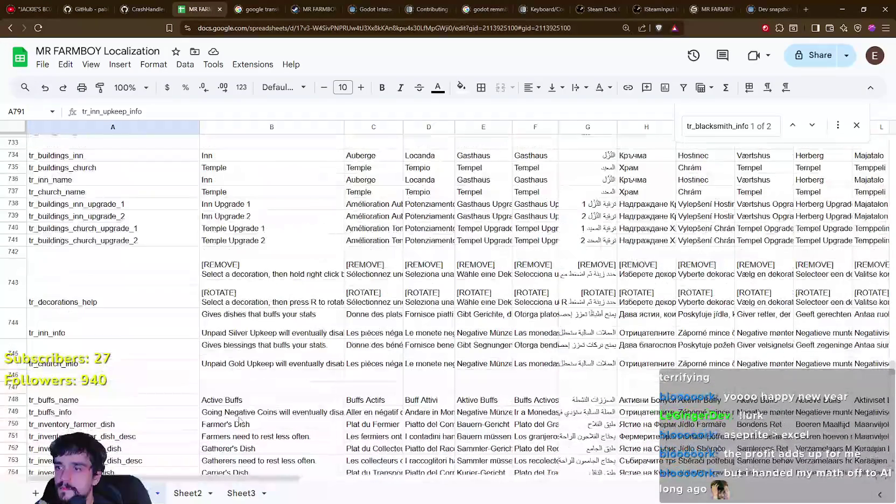
{"action": "left_click", "coordinate": [227, 359]}
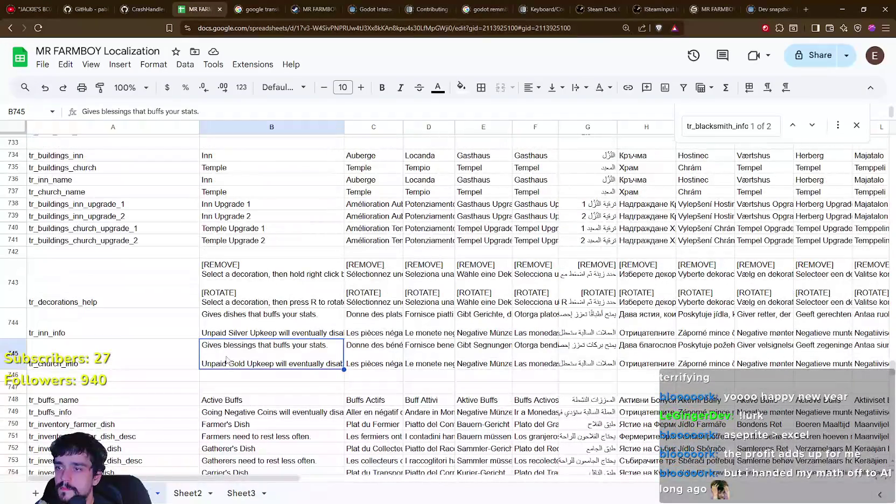
- In B744, replace 'Silver' in the inn upkeep line with the [IMG_SILVER] tag
{"action": "left_click", "coordinate": [254, 327]}
{"action": "double_click", "coordinate": [227, 326]}
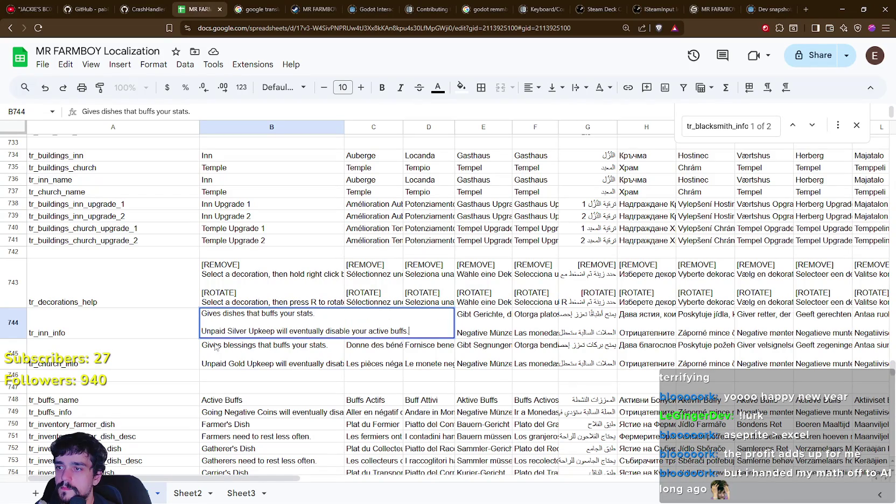
{"action": "double_click", "coordinate": [242, 332]}
{"action": "key", "text": "ctrl+v"}
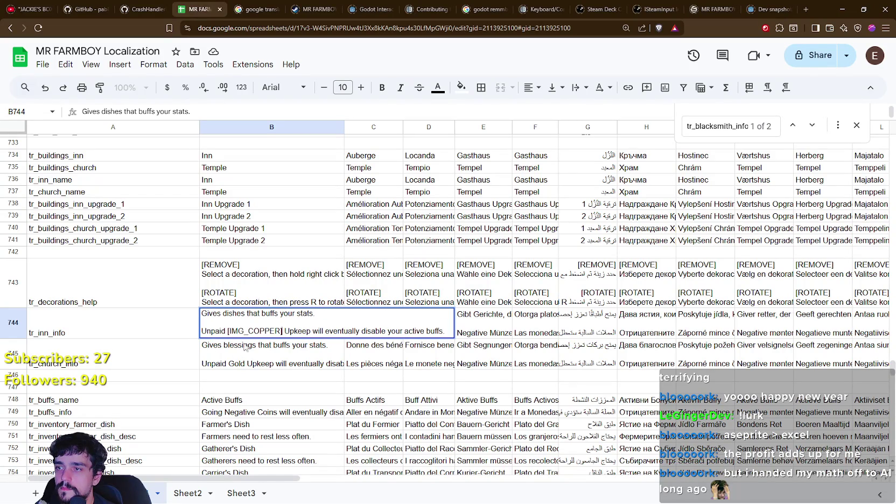
{"action": "left_click_drag", "start_coordinate": [280, 330], "coordinate": [254, 330]}
{"action": "type", "text": "SILVER"}
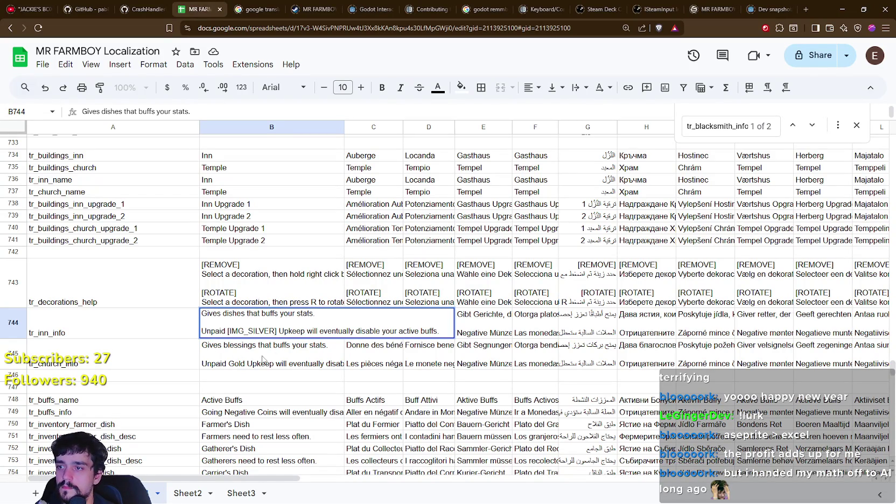
{"action": "left_click", "coordinate": [262, 359]}
- In B745, replace 'Gold' in the temple upkeep line with the [IMG_GOLD] tag
{"action": "double_click", "coordinate": [254, 364]}
{"action": "left_click_drag", "start_coordinate": [244, 362], "coordinate": [228, 362]}
{"action": "key", "text": "ctrl+v"}
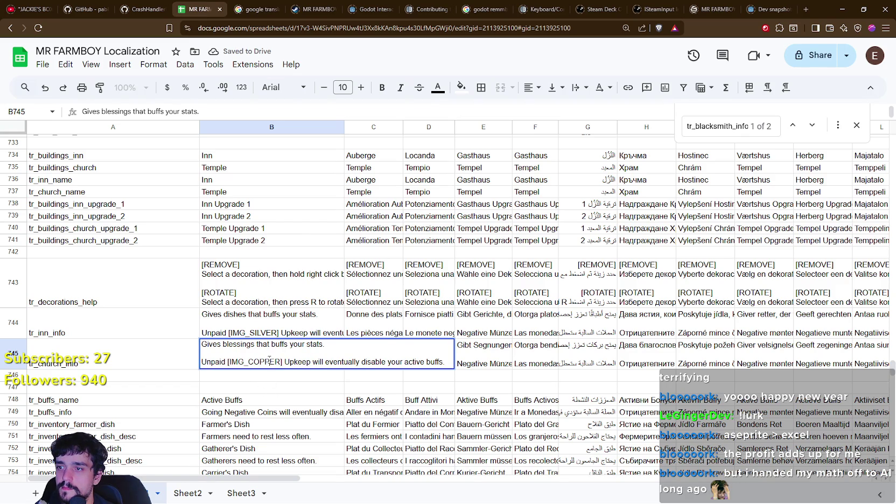
{"action": "double_click", "coordinate": [270, 361]}
{"action": "left_click", "coordinate": [274, 361]}
{"action": "left_click", "coordinate": [279, 361]}
{"action": "left_click_drag", "start_coordinate": [277, 362], "coordinate": [251, 362]}
{"action": "type", "text": "GOLD] Upkeep will eventu"}
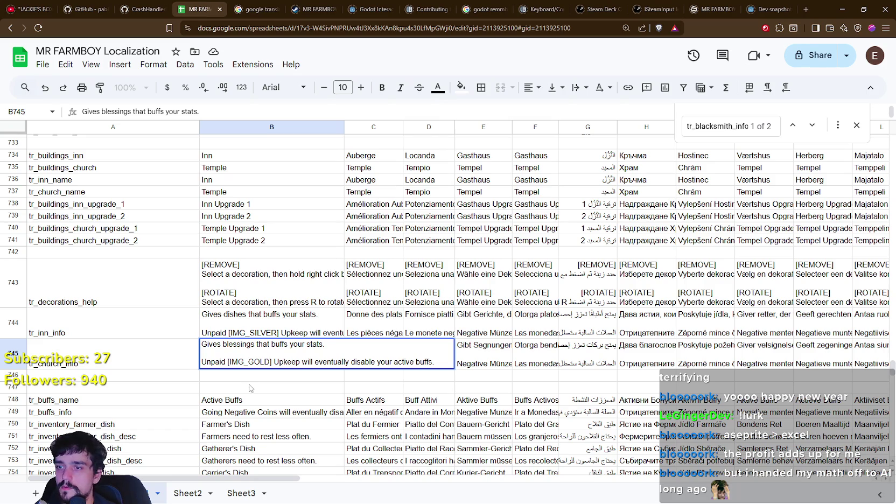
{"action": "left_click", "coordinate": [249, 388]}
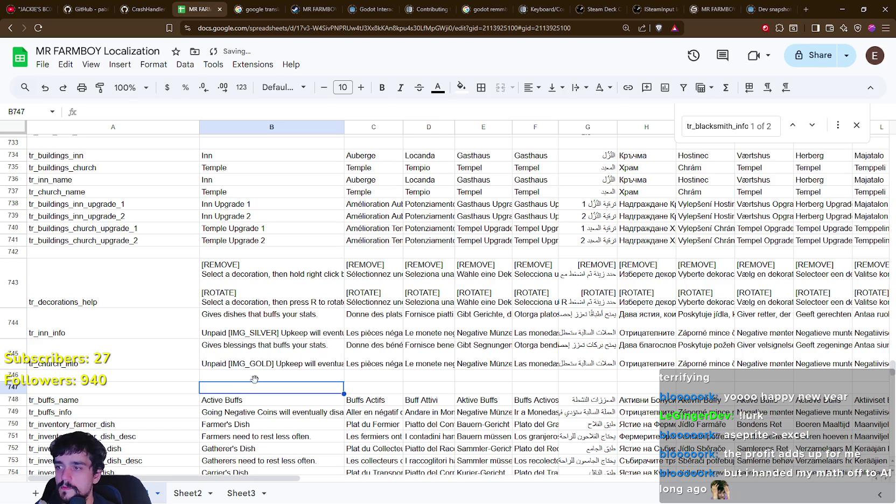
- Download the sheet as a Comma Separated Values (.csv) file
{"action": "left_click", "coordinate": [43, 64]}
{"action": "mouse_move", "coordinate": [108, 206]}
{"action": "left_click", "coordinate": [299, 283]}
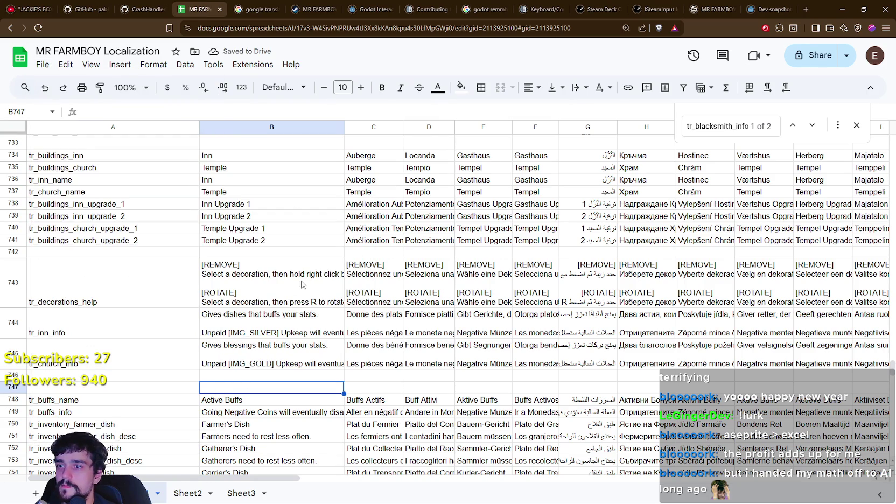
- Save the CSV over the existing translations.csv, confirming the replacement
{"action": "left_click", "coordinate": [115, 64]}
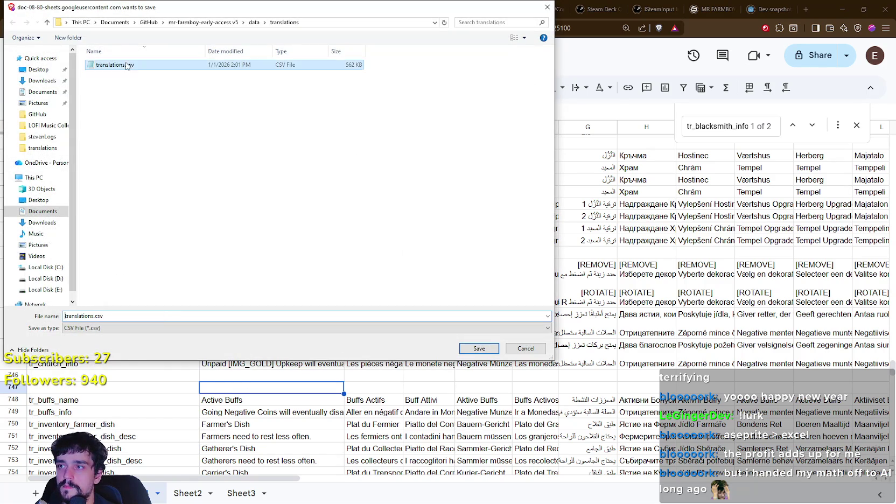
{"action": "left_click", "coordinate": [463, 347]}
{"action": "left_click", "coordinate": [481, 256]}
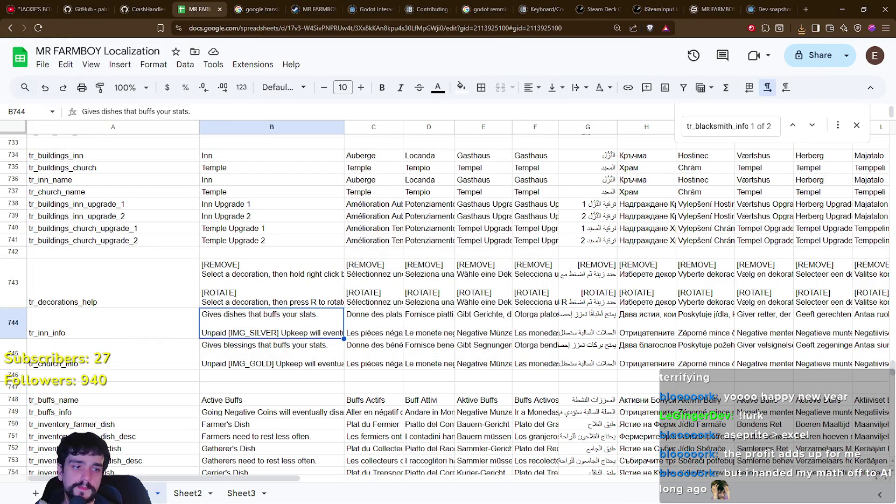
- Close the game's Advancements panel and bring the Godot editor to the front
{"action": "key", "text": "alt+Tab"}
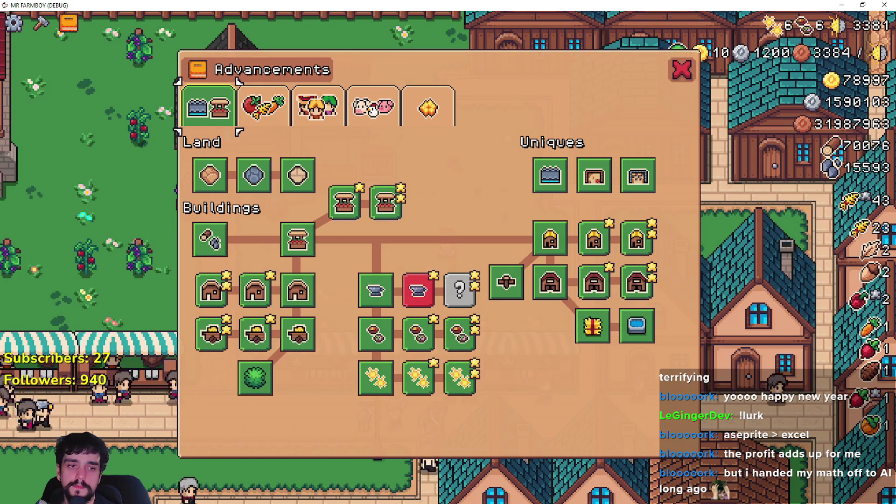
{"action": "left_click", "coordinate": [684, 73]}
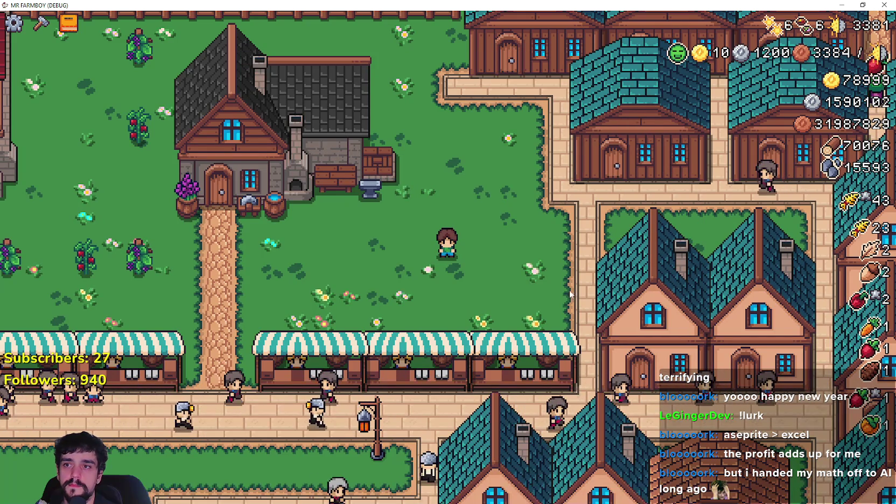
{"action": "key", "text": "alt+Tab"}
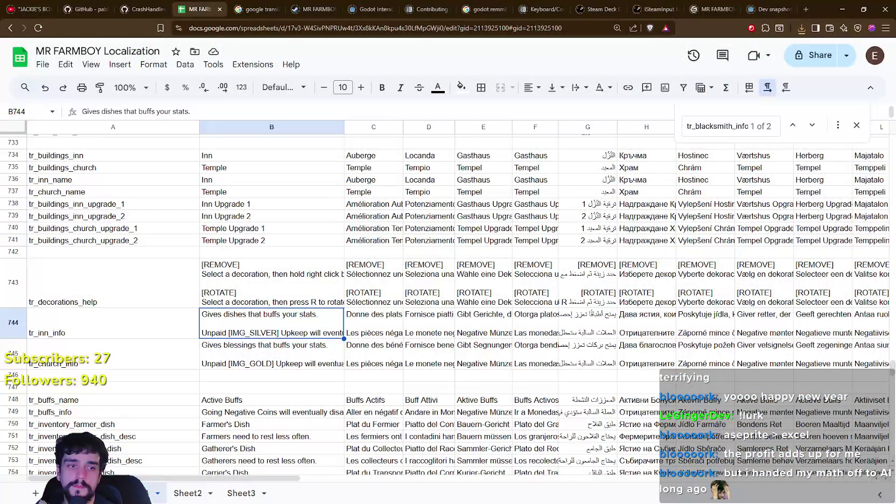
{"action": "key", "text": "alt+Tab"}
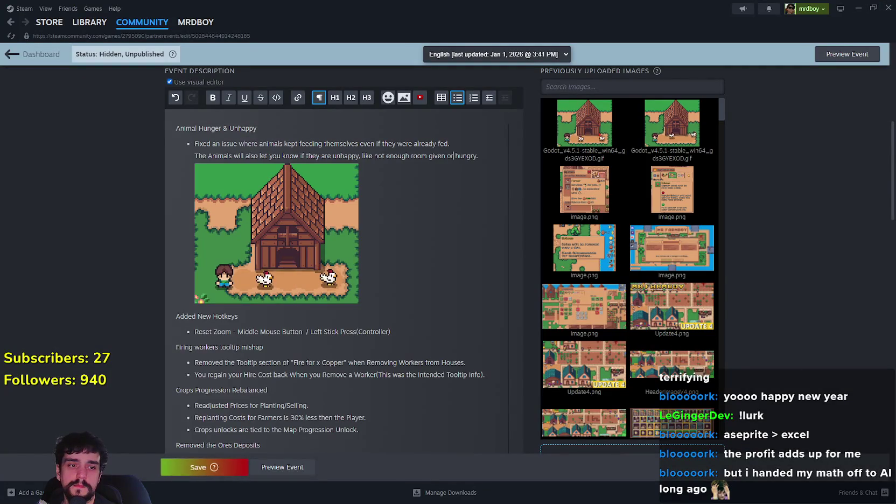
{"action": "key", "text": "alt+Tab"}
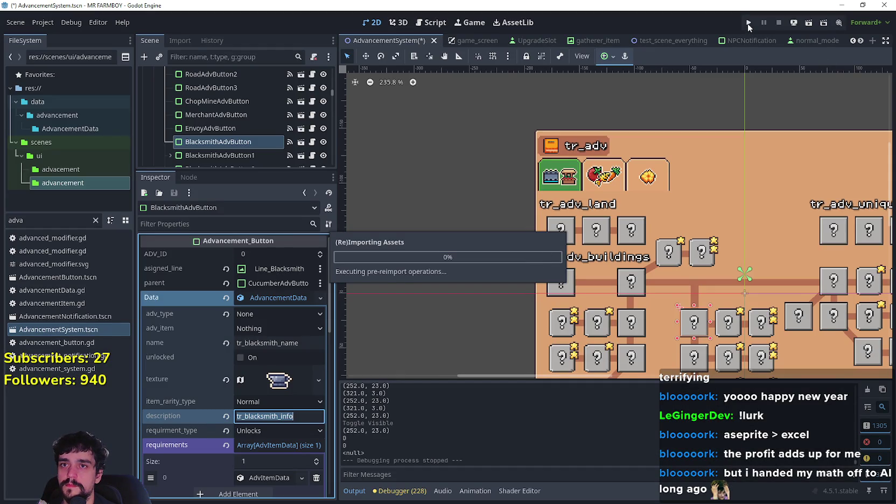
- Run MR FARMBOY from Godot, maximize its window and load Save 10 from the Continue menu
{"action": "left_click", "coordinate": [747, 23]}
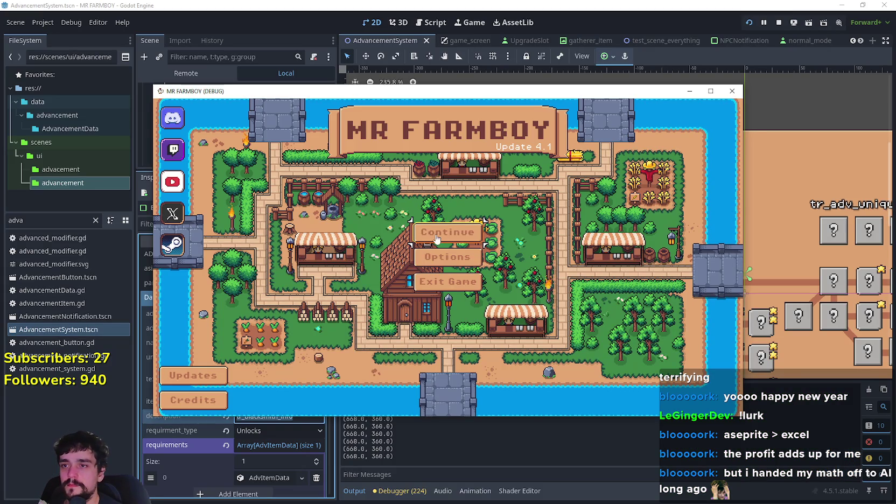
{"action": "left_click", "coordinate": [435, 235]}
{"action": "left_click", "coordinate": [711, 91]}
{"action": "left_click", "coordinate": [437, 191]}
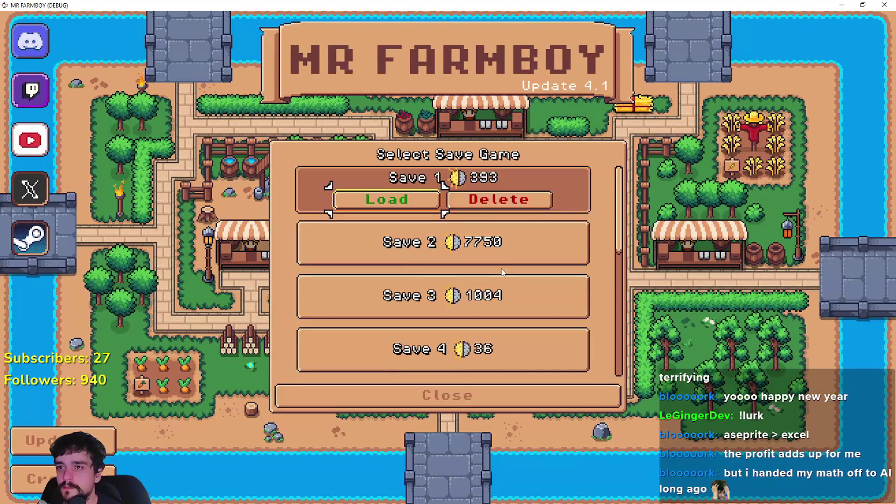
{"action": "scroll", "coordinate": [447, 242], "scroll_direction": "down", "scroll_amount": 5}
{"action": "scroll", "coordinate": [480, 306], "scroll_direction": "down", "scroll_amount": 2}
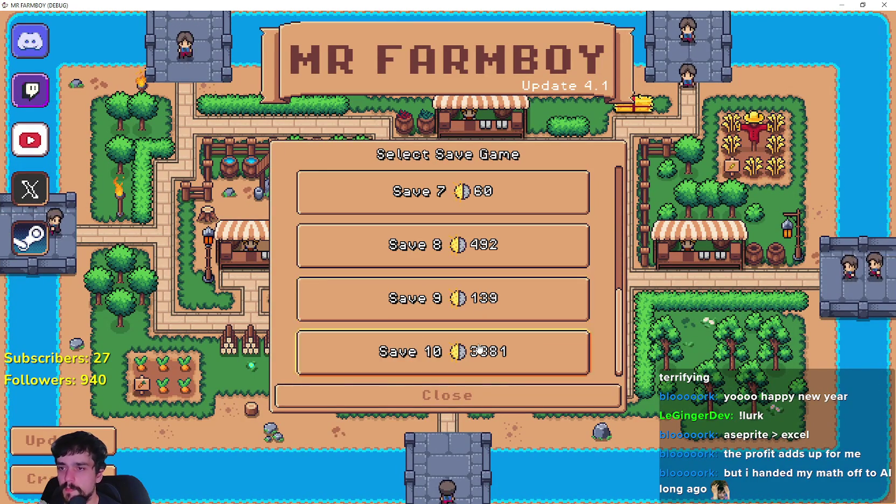
{"action": "left_click", "coordinate": [447, 351]}
{"action": "left_click", "coordinate": [425, 363]}
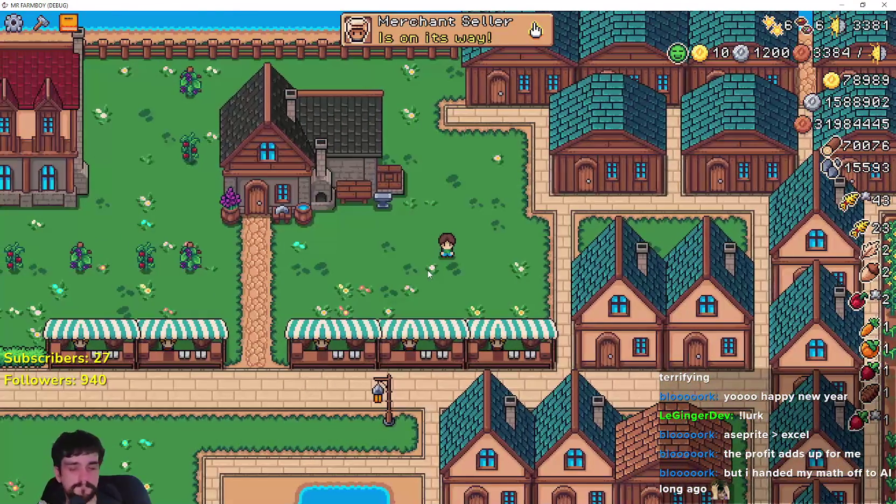
- Open the Advancements panel with B and read the Inn tooltip's coin icon, then leave the game
{"action": "key", "text": "b"}
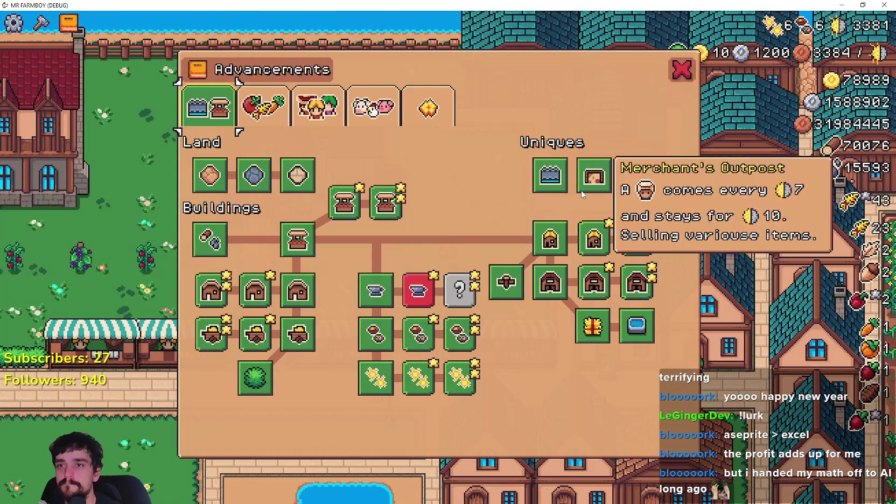
{"action": "mouse_move", "coordinate": [381, 293]}
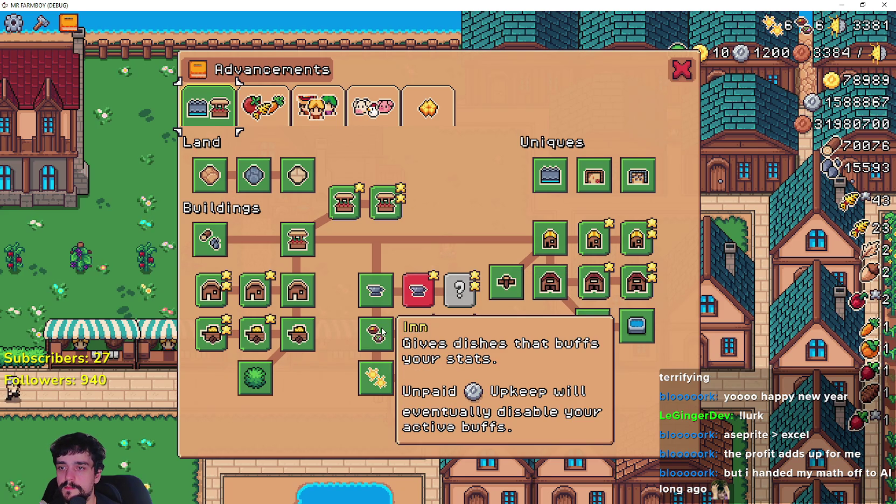
{"action": "key", "text": "alt+Tab"}
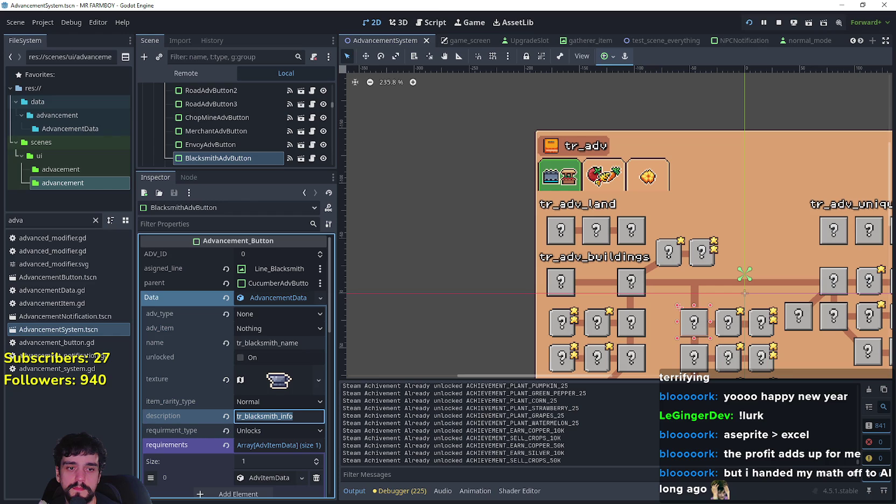
{"action": "key", "text": "alt+Tab"}
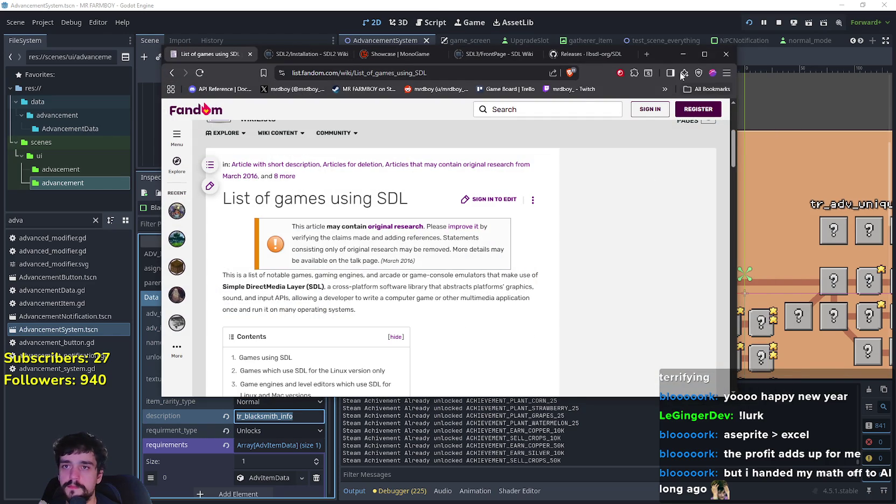
- Minimize the browser and change 'dishes' to 'upgrades' in the inn text in B744
{"action": "left_click", "coordinate": [683, 54]}
{"action": "key", "text": "alt+Tab"}
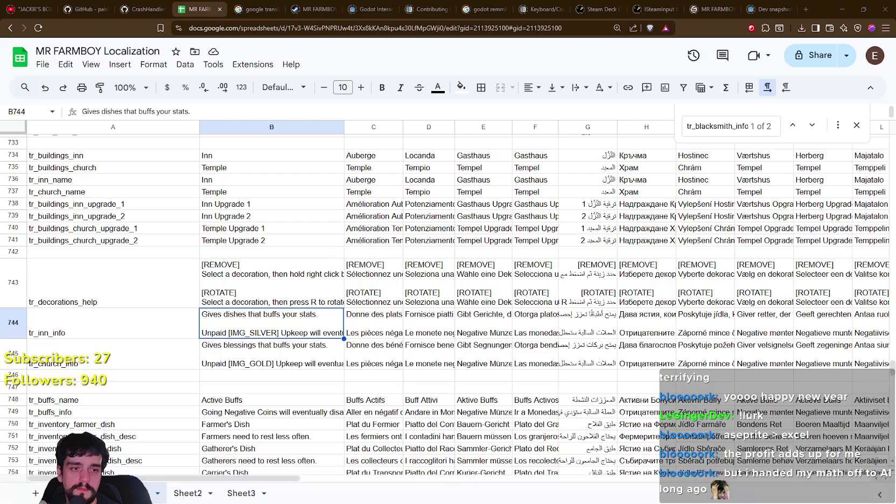
{"action": "double_click", "coordinate": [249, 319]}
{"action": "left_click_drag", "start_coordinate": [245, 316], "coordinate": [317, 315]}
{"action": "double_click", "coordinate": [232, 317]}
{"action": "type", "text": "upgrades"}
{"action": "left_click", "coordinate": [279, 377]}
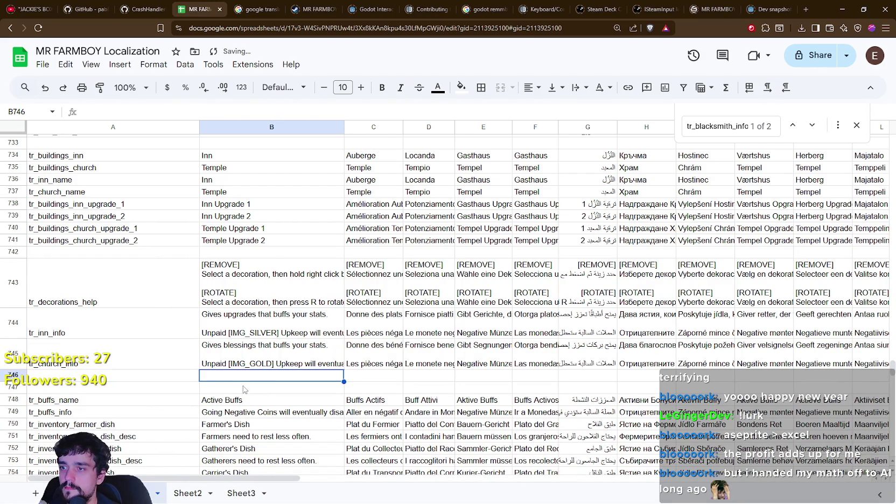
- Change 'blessings' to 'upgrades' in the temple text in B745, then return to the running game
{"action": "double_click", "coordinate": [251, 344]}
{"action": "left_click", "coordinate": [255, 344]}
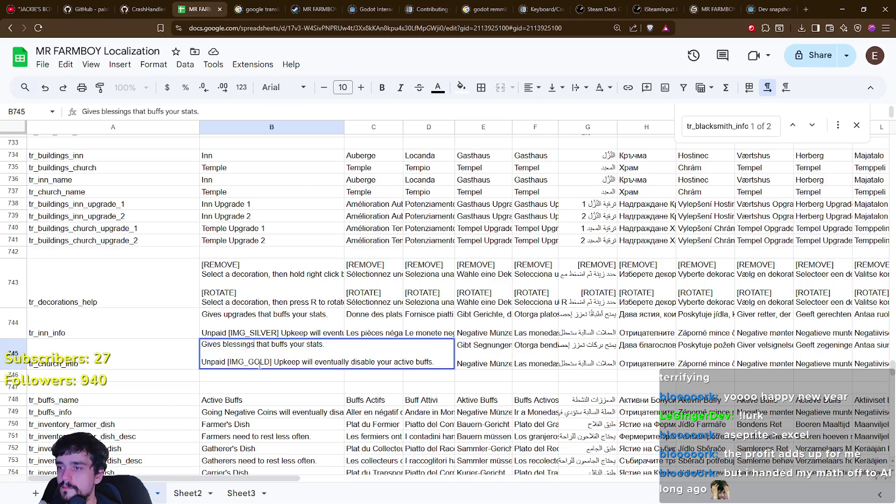
{"action": "left_click_drag", "start_coordinate": [252, 345], "coordinate": [223, 345]}
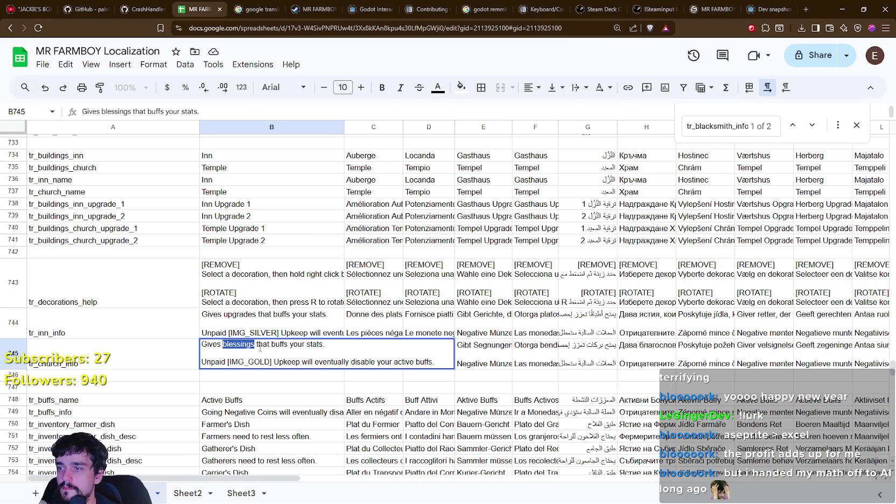
{"action": "type", "text": "upgrades"}
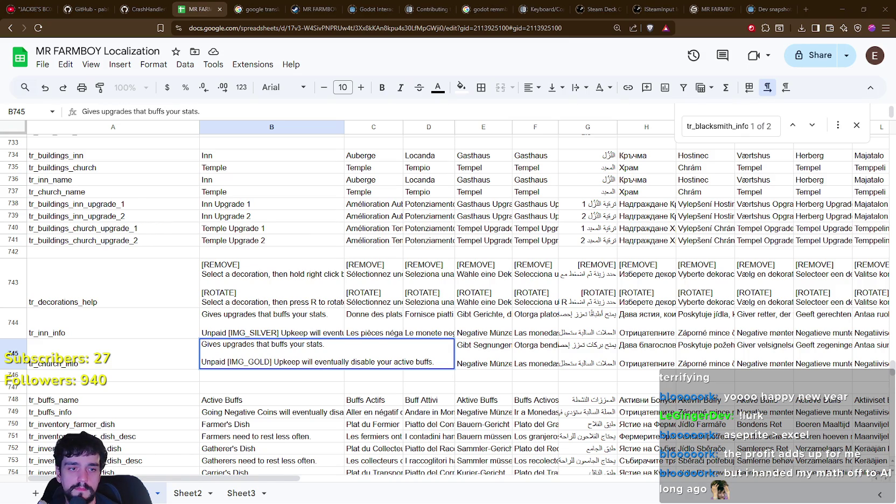
{"action": "key", "text": "alt+Tab"}
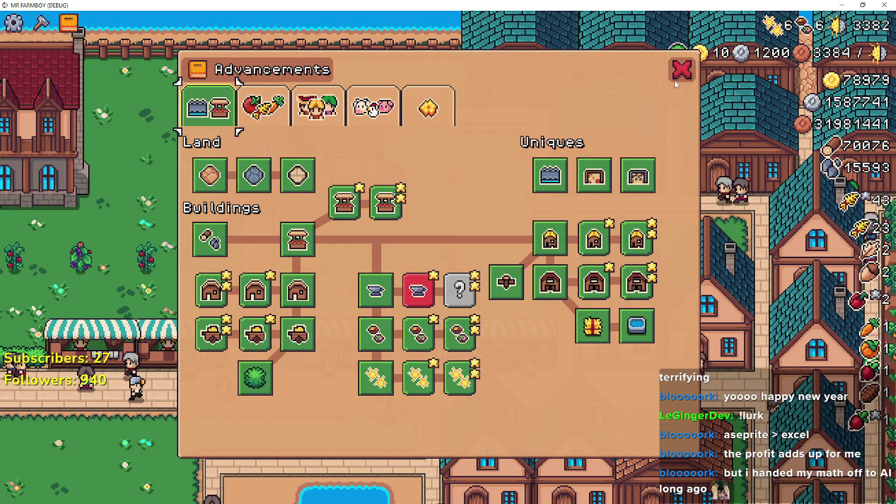
{"action": "key", "text": "Escape"}
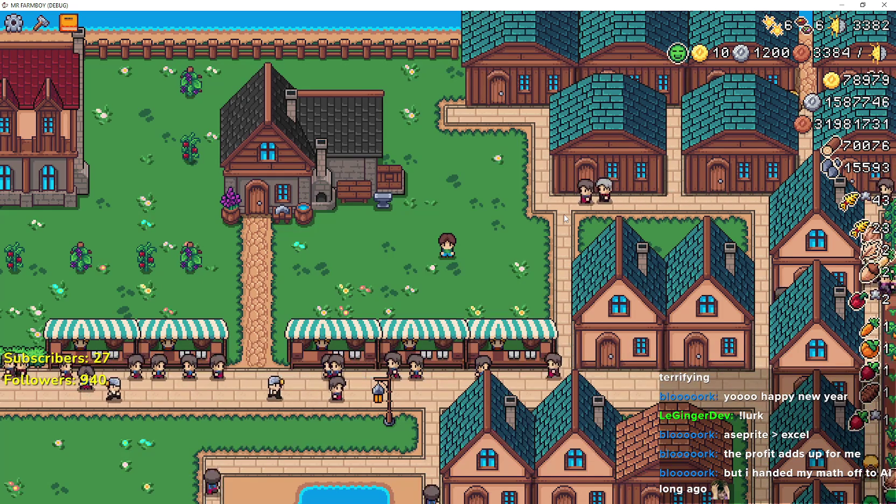